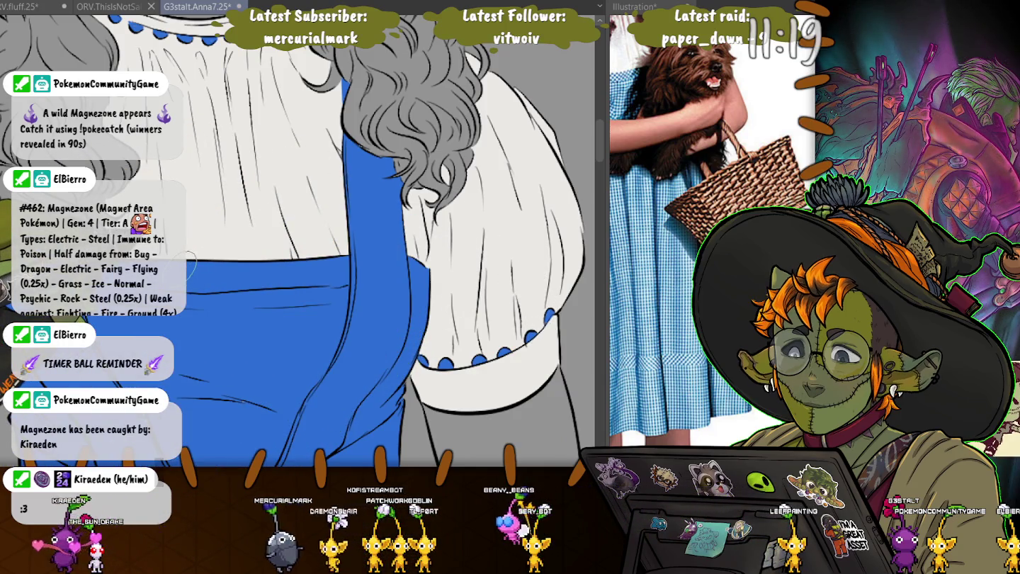
Bring the basket into view, hide the woven texture over it, and select the arm and basket area.
scroll(297, 240, "down", 3)
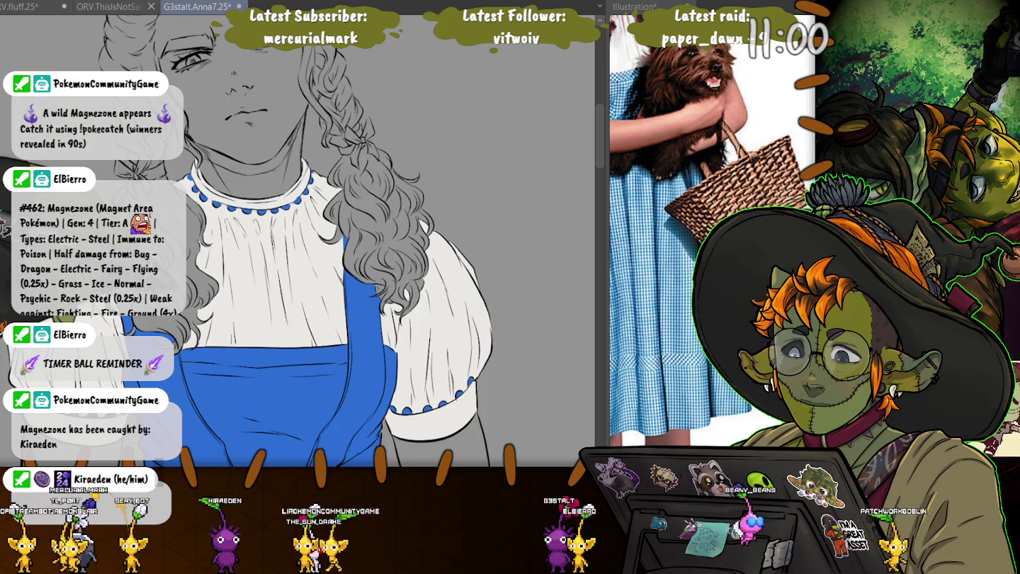
scroll(297, 241, "down", 5)
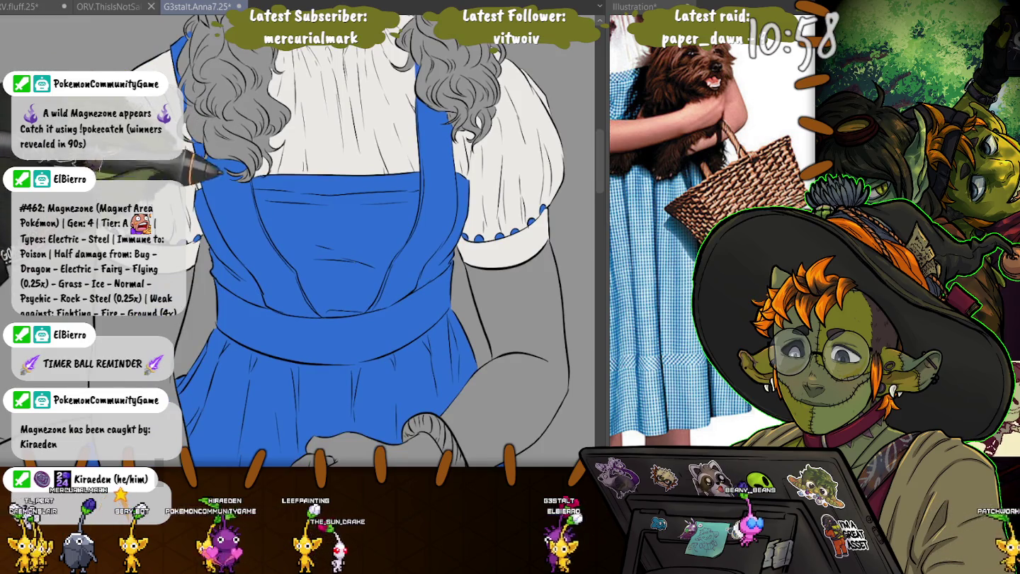
left_click_drag(220, 173, 273, 14)
mouse_move(361, 326)
left_mouse_down()
mouse_move(239, 103)
mouse_move(205, 152)
left_mouse_up()
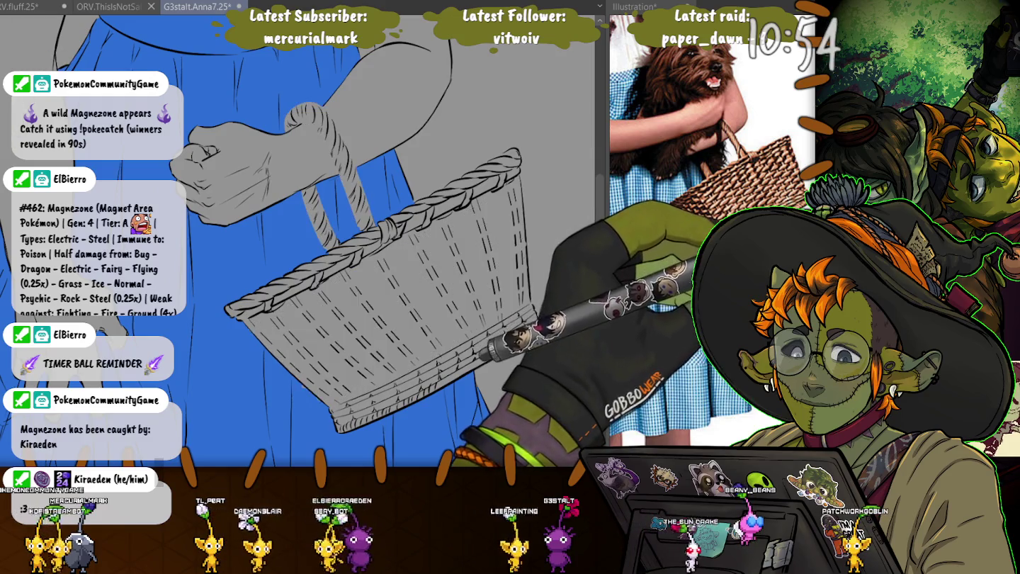
key("ctrl+z")
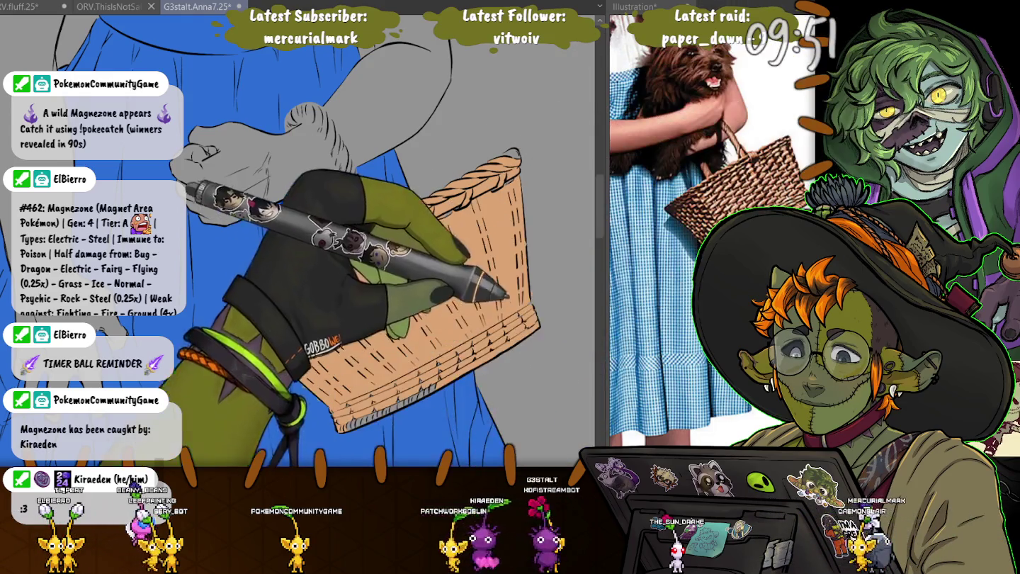
left_click(425, 284)
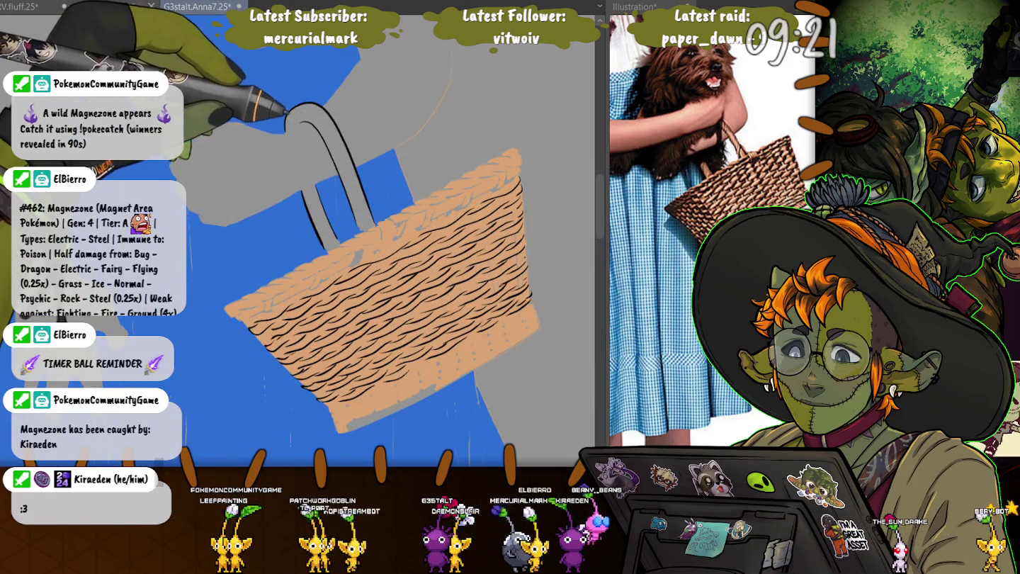
Try a skin fill on the grey hand, undo it, and compare basket line art before restoring the wavy weave strokes.
left_click(226, 169)
key("ctrl+z")
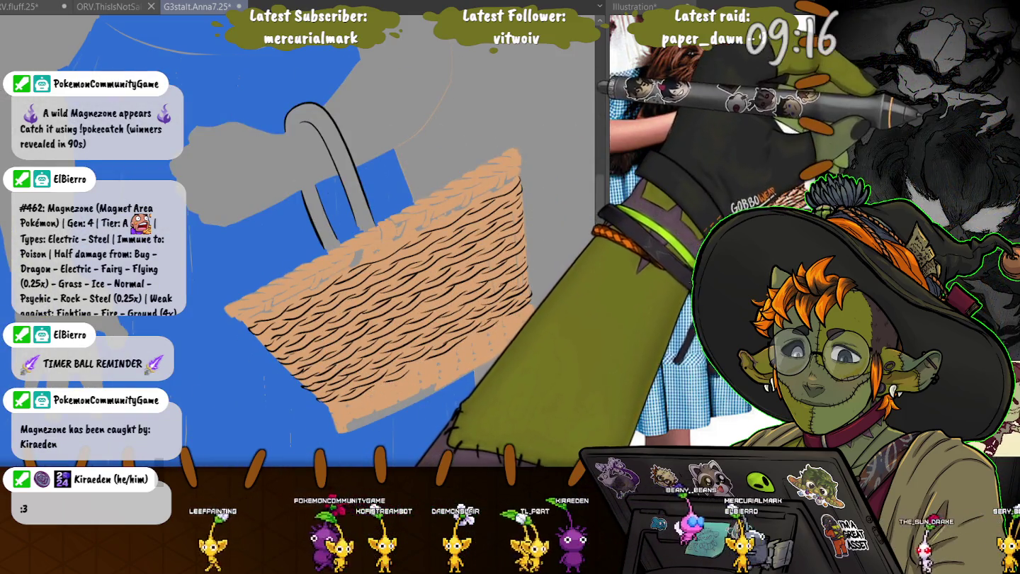
key("ctrl+z")
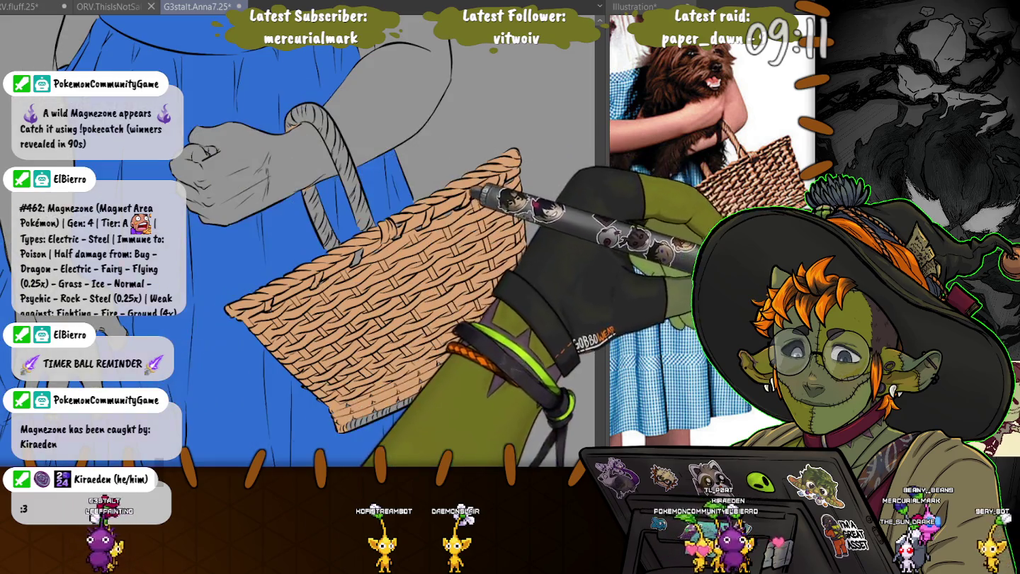
key("ctrl+z")
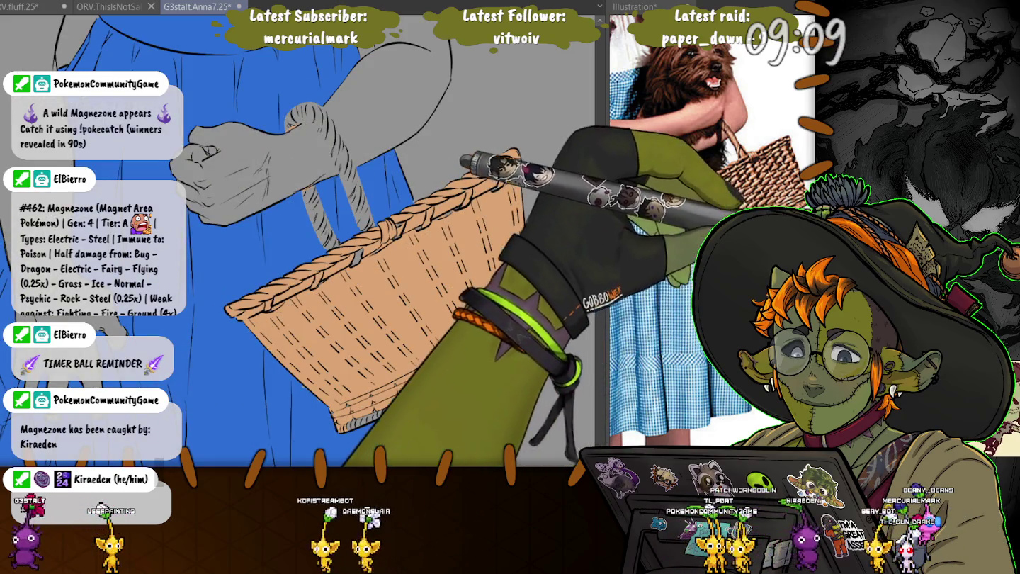
key("ctrl+y")
Fill the basket handle tan, lasso around the basket's edge, then deselect.
left_click(343, 177)
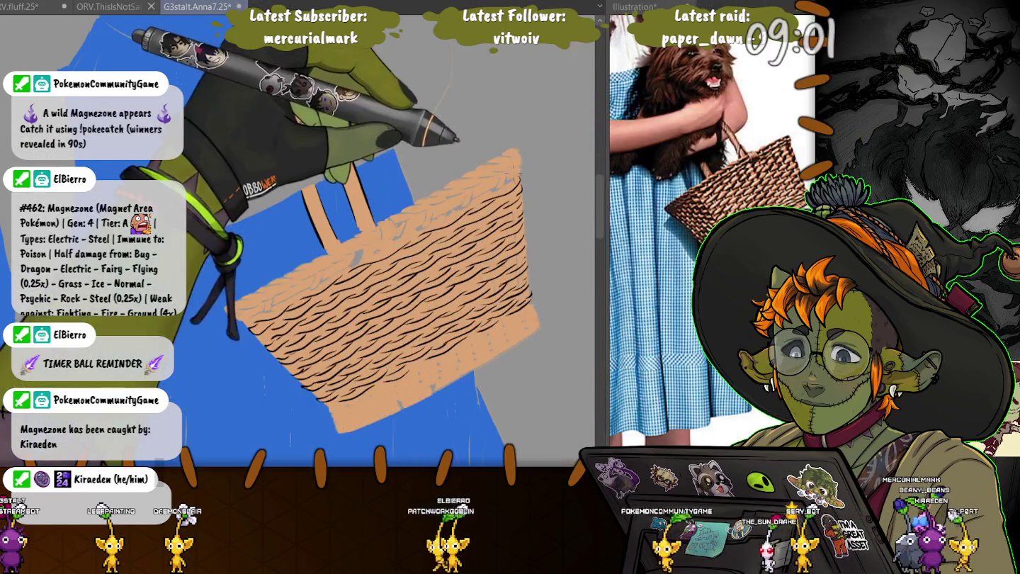
mouse_move(528, 162)
left_mouse_down()
mouse_move(530, 319)
mouse_move(375, 411)
mouse_move(334, 418)
left_mouse_up()
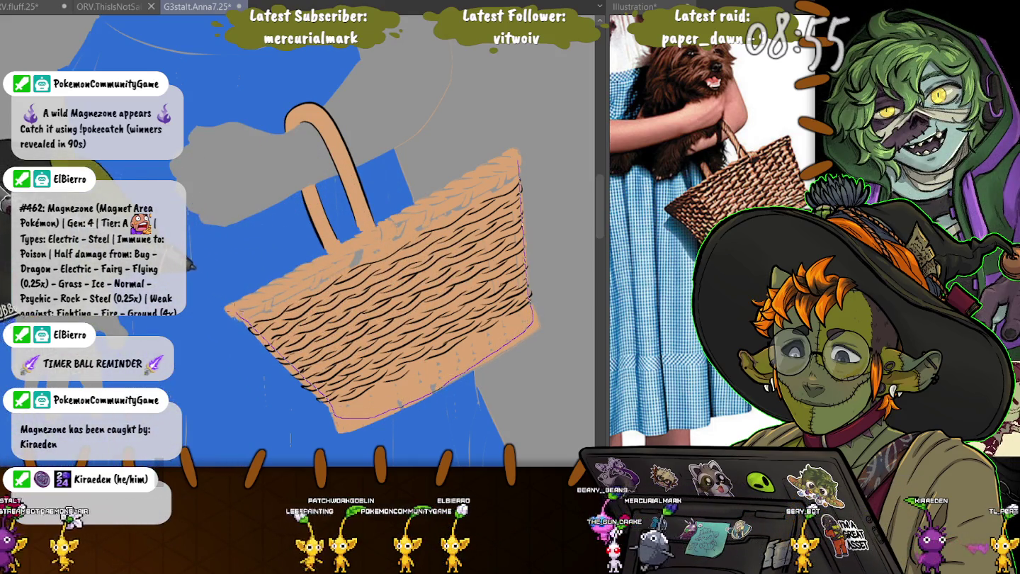
left_click_drag(287, 283, 517, 159)
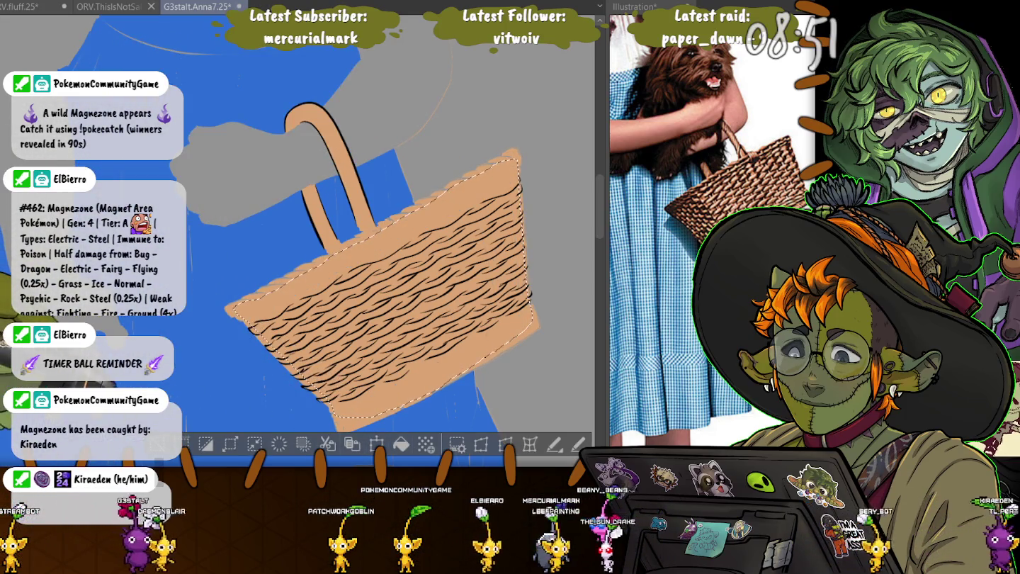
key("ctrl+d")
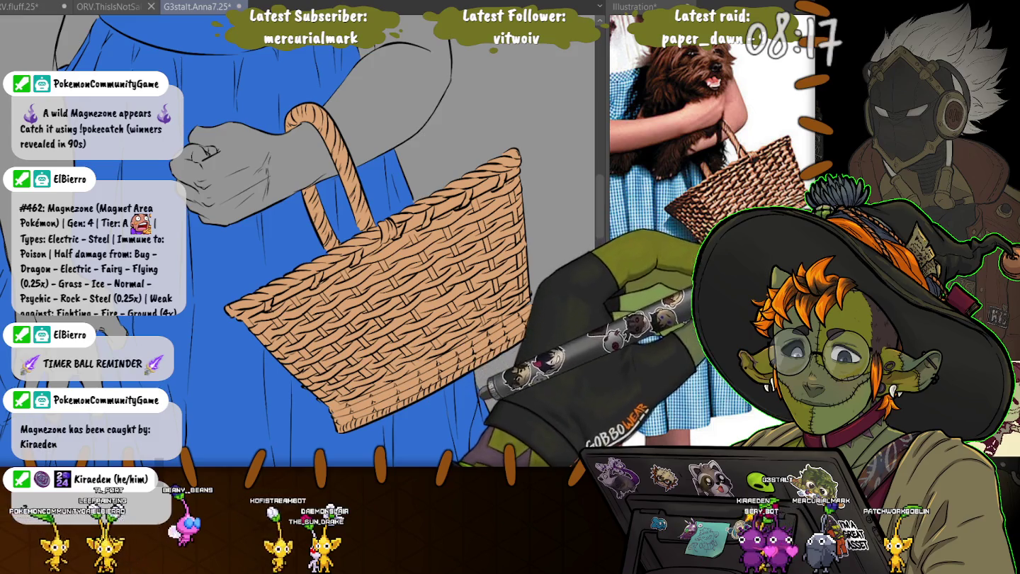
With line art hidden, extend the basket fill over its uncovered edge and recolour it a darker tan.
key("ctrl+h")
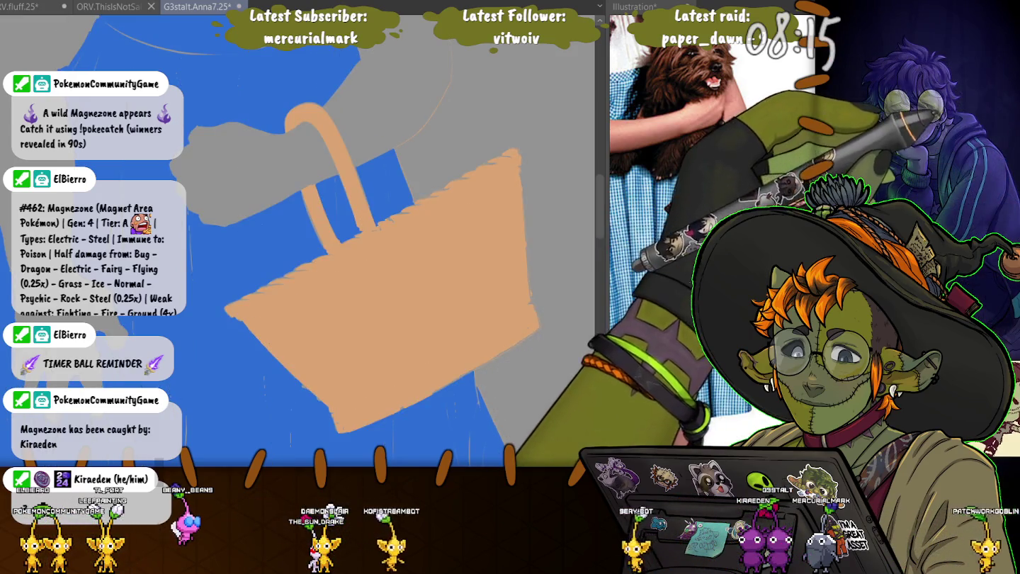
left_click_drag(326, 253, 341, 428)
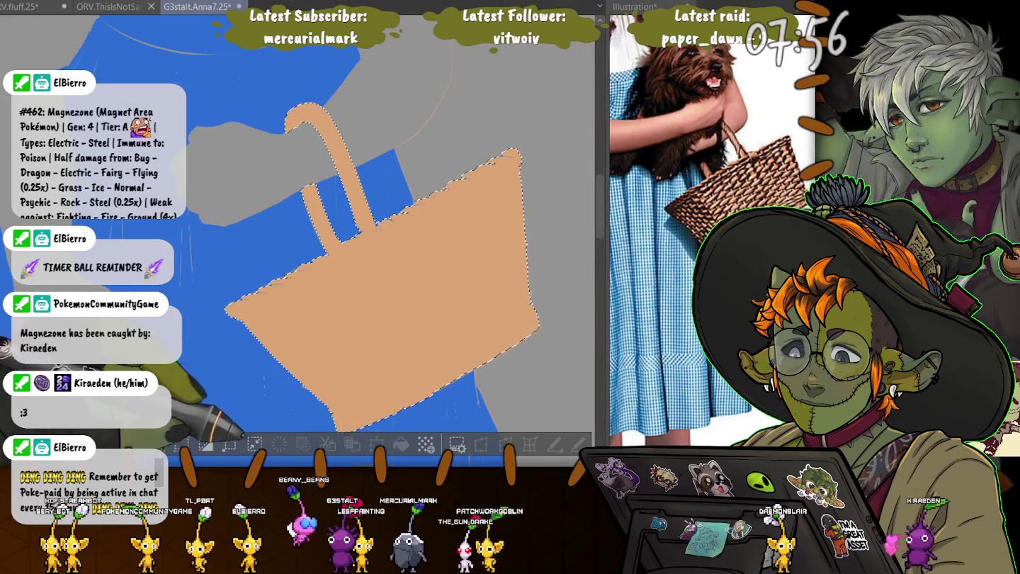
left_click(400, 444)
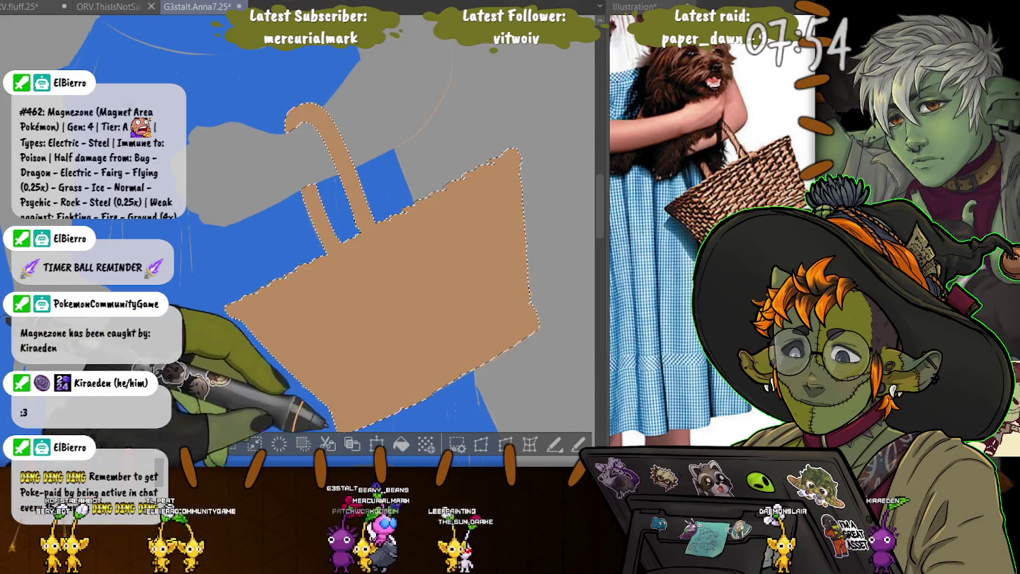
key("ctrl+d")
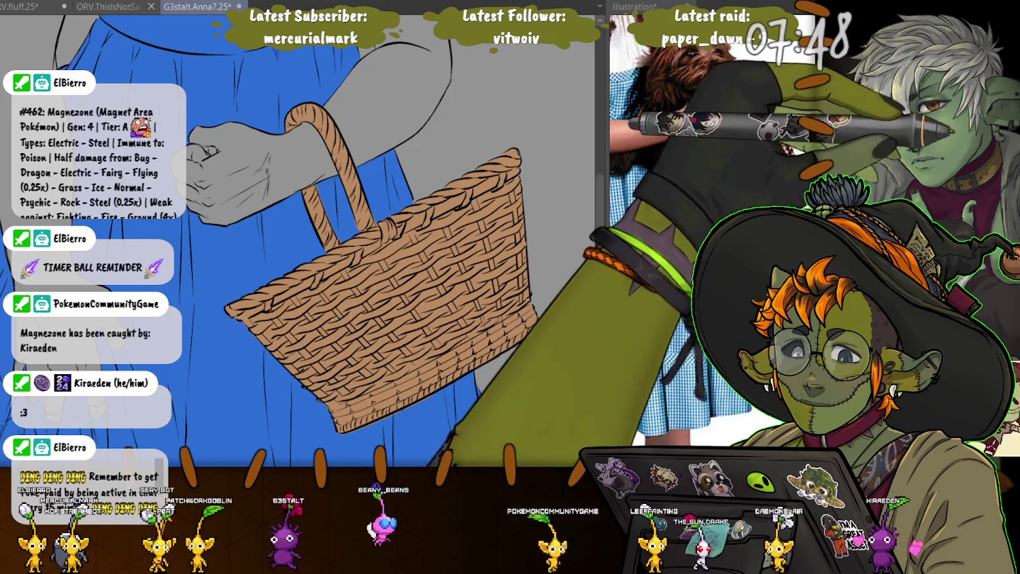
scroll(381, 230, "up", 5)
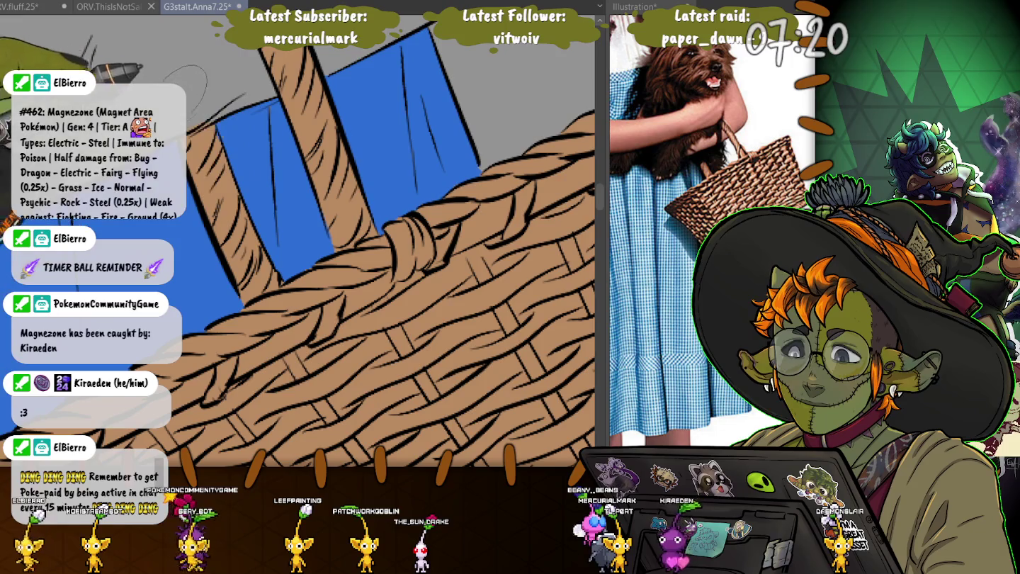
scroll(395, 221, "up", 3)
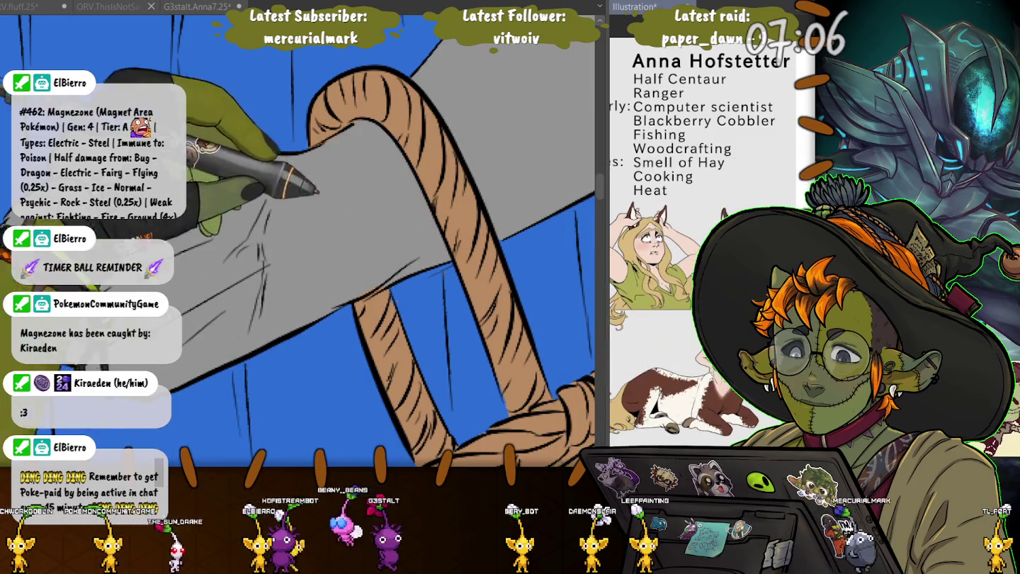
Fill the grey hand and forearm with peach skin tone, undoing stray strokes on the rope handle.
left_click(318, 226)
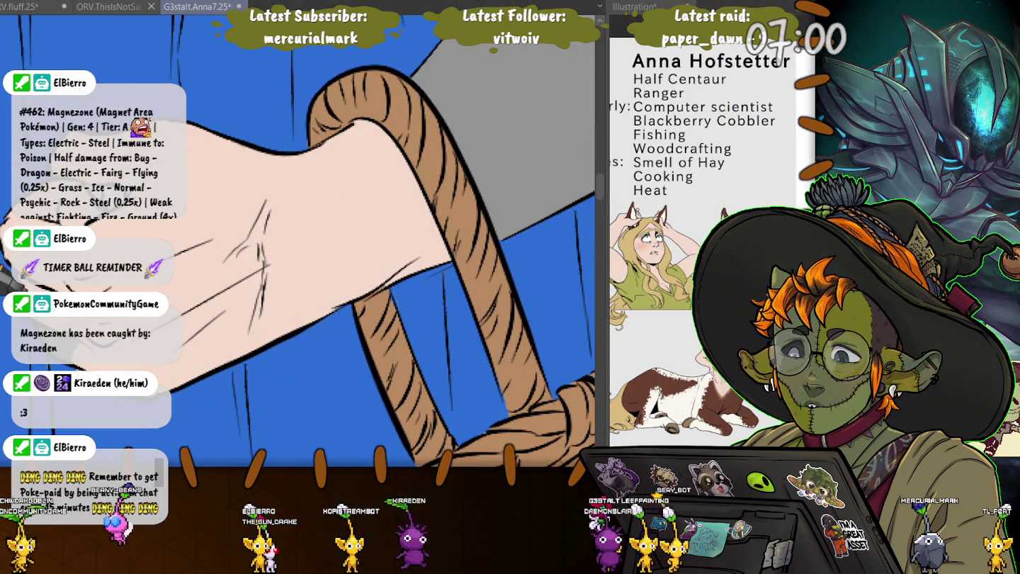
left_click(510, 128)
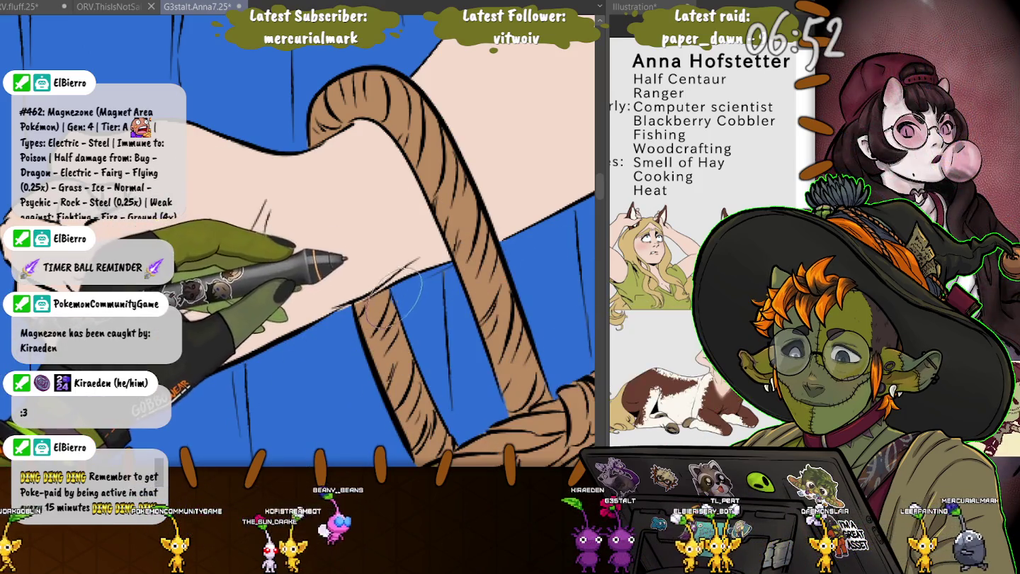
left_click_drag(372, 329, 396, 298)
key("ctrl+z")
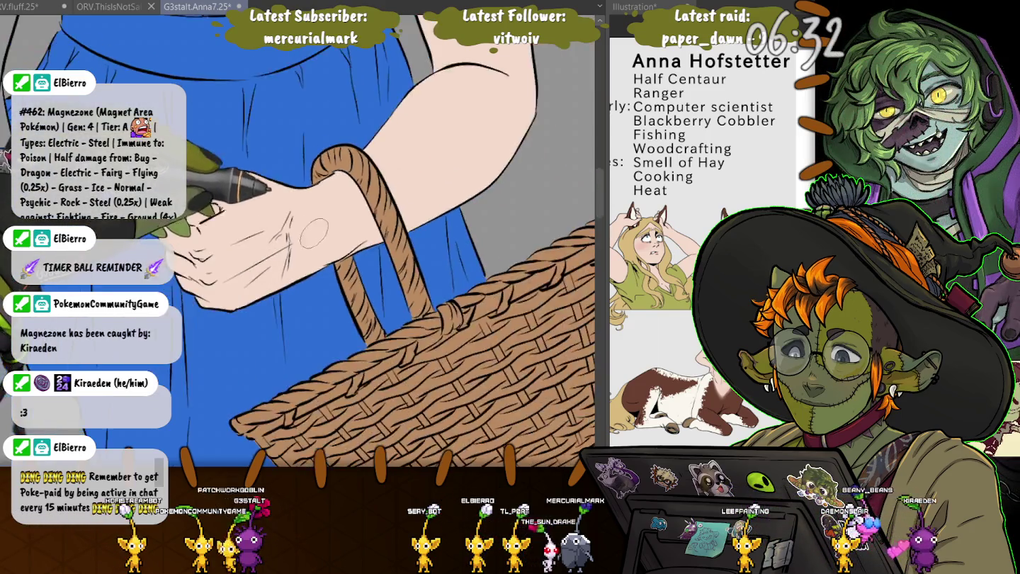
left_click_drag(231, 244, 397, 398)
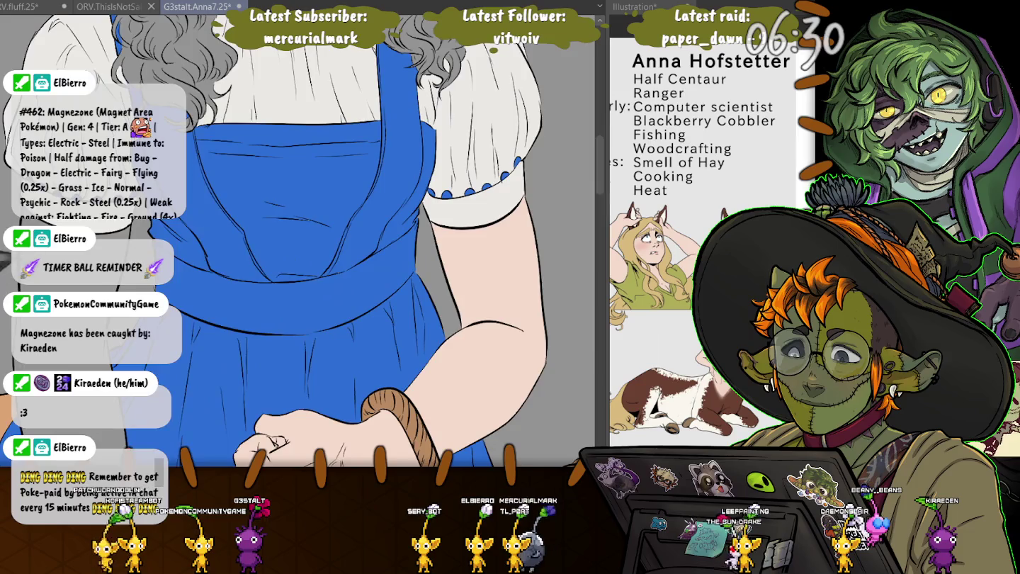
scroll(298, 240, "up", 3)
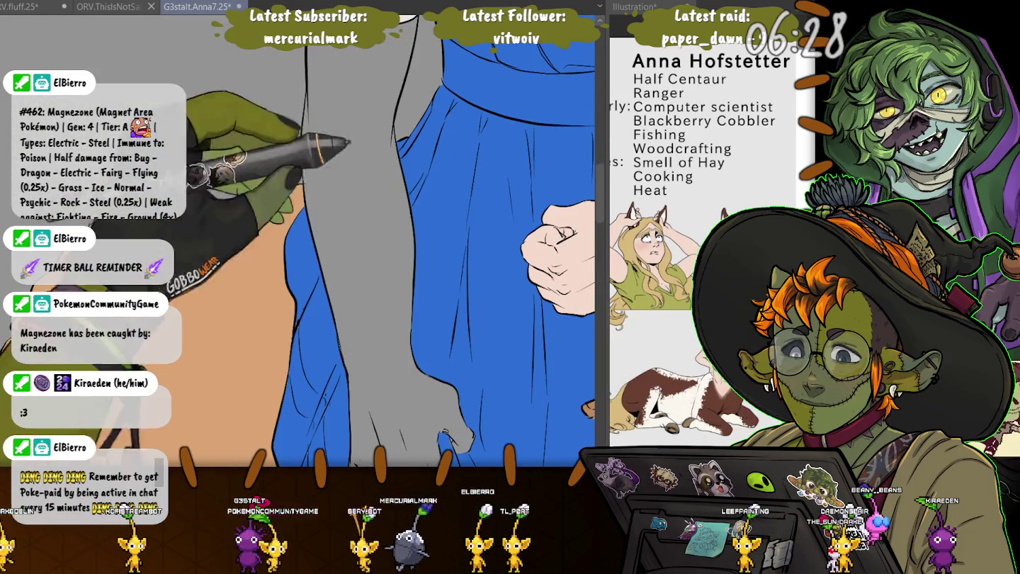
left_click(368, 284)
scroll(296, 241, "down", 3)
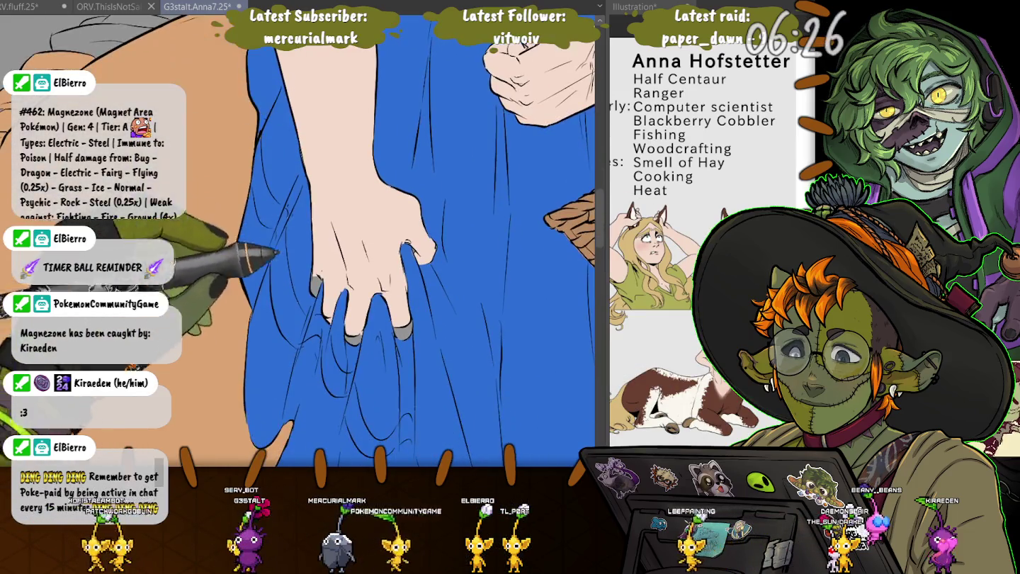
left_click(402, 328)
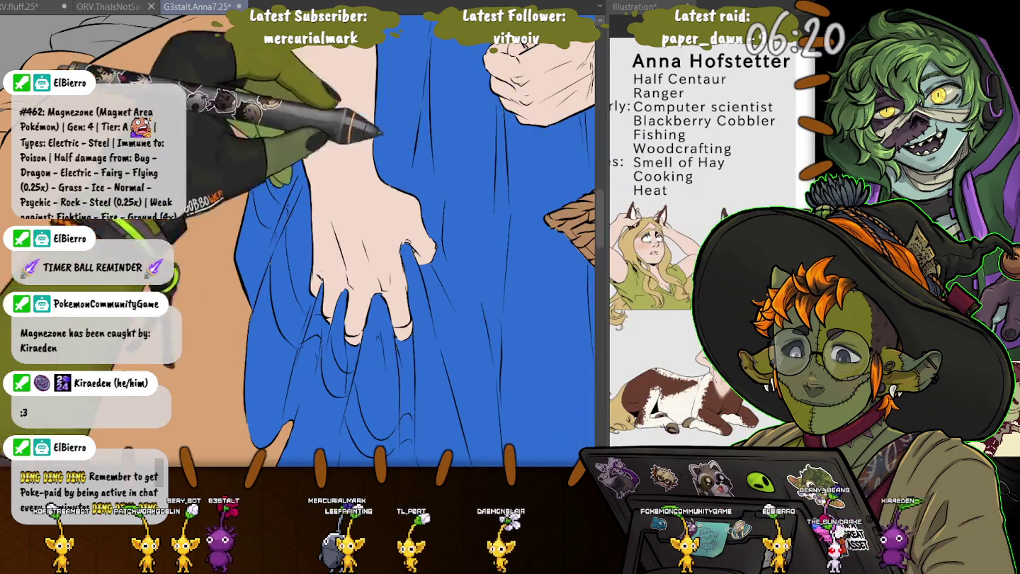
scroll(312, 284, "up", 2)
scroll(312, 283, "up", 2)
scroll(298, 214, "down", 1)
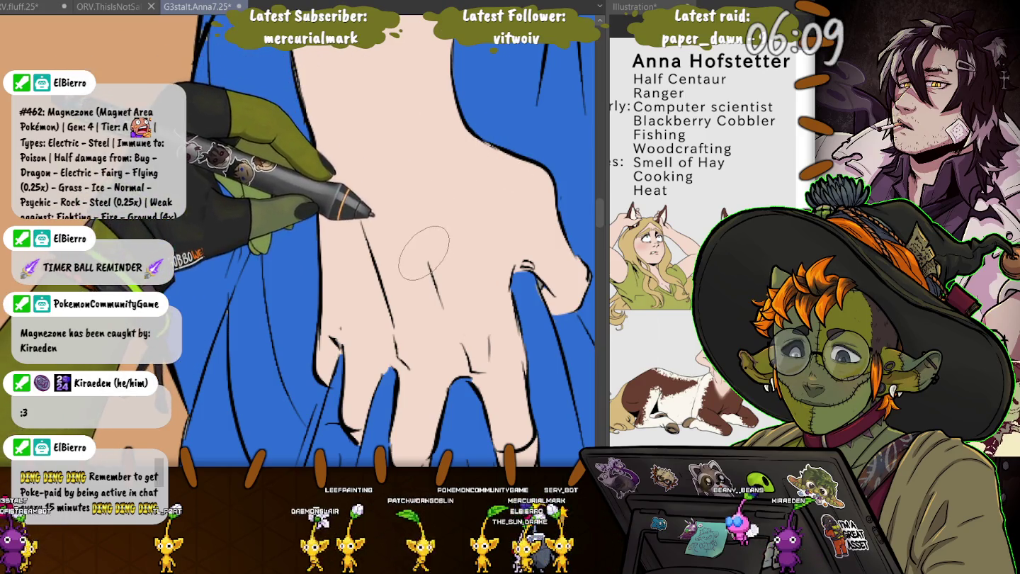
scroll(305, 181, "down", 4)
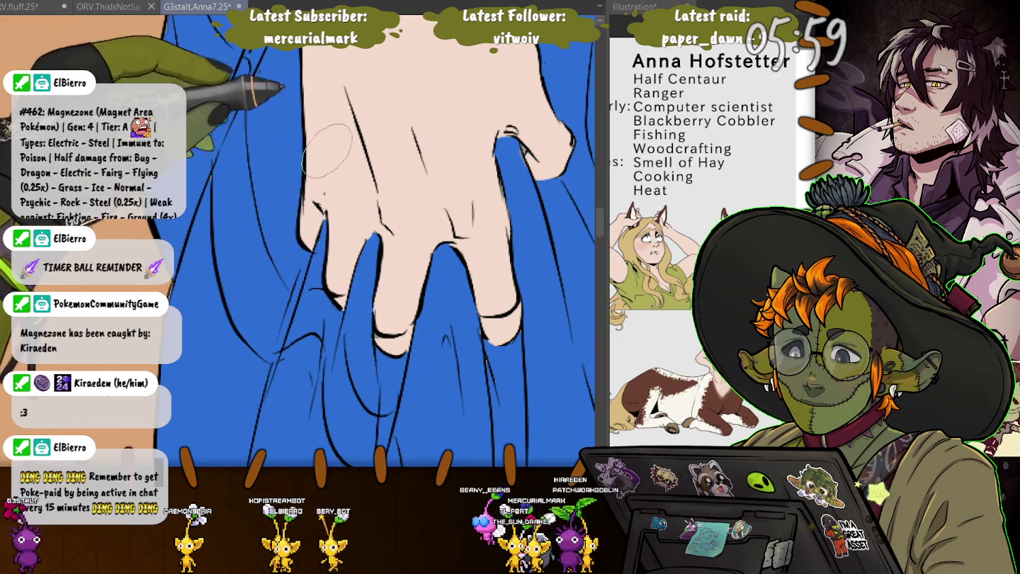
mouse_move(324, 189)
left_mouse_down()
mouse_move(339, 239)
mouse_move(430, 241)
left_mouse_up()
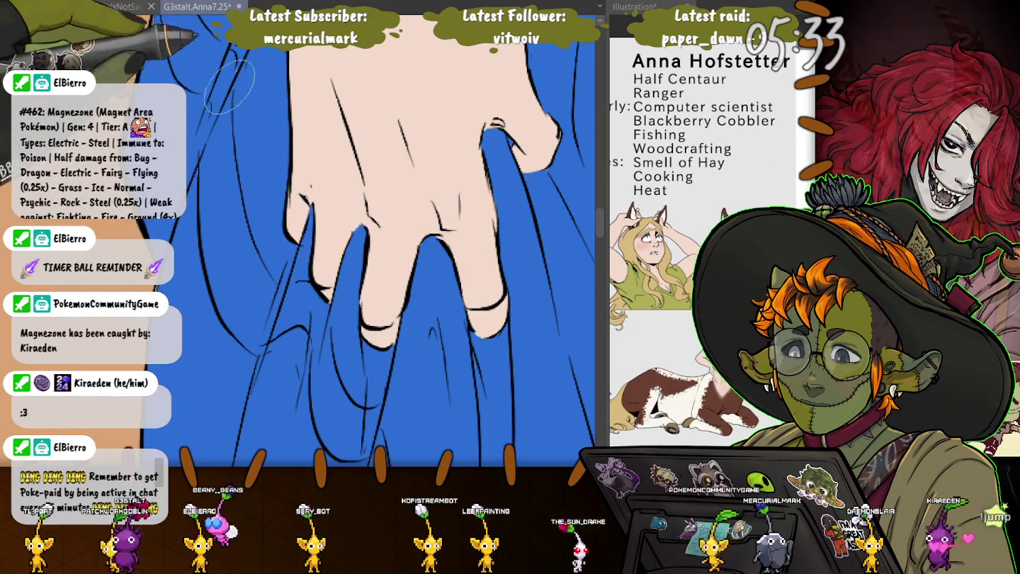
scroll(267, 320, "down", 1)
scroll(267, 321, "down", 1)
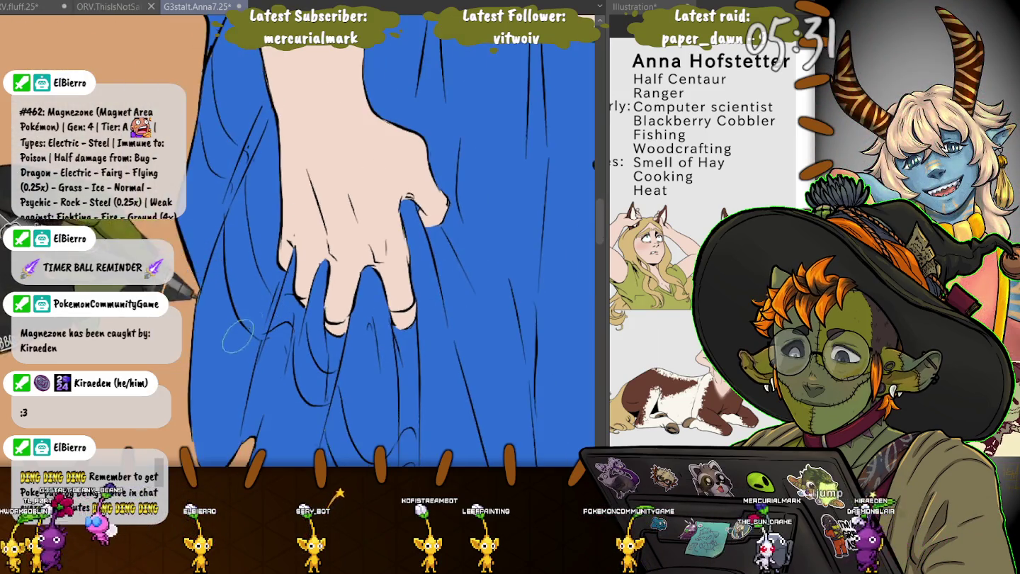
scroll(272, 312, "down", 1)
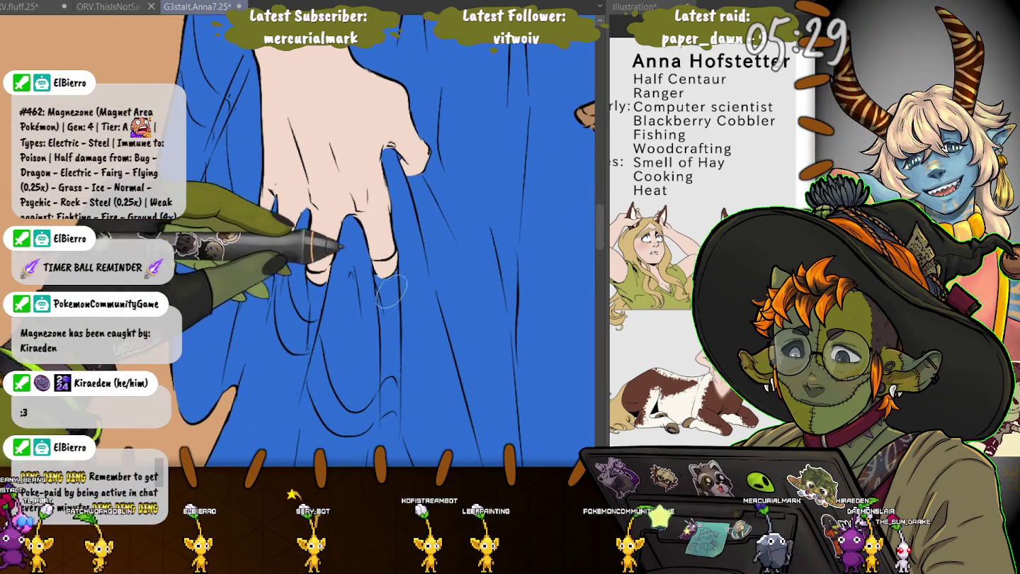
scroll(322, 169, "up", 1)
scroll(368, 169, "up", 1)
scroll(424, 169, "up", 1)
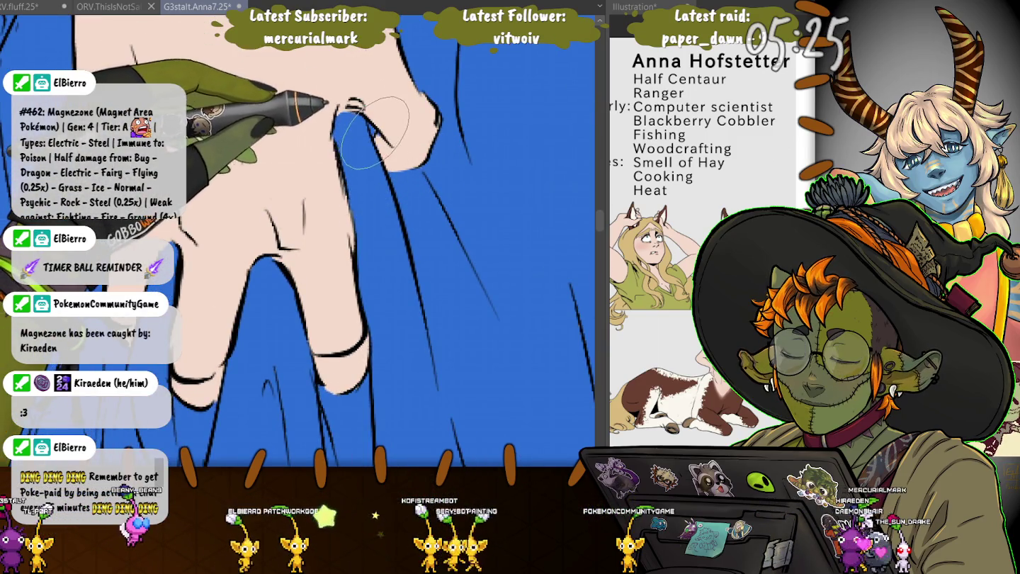
scroll(380, 332, "down", 3)
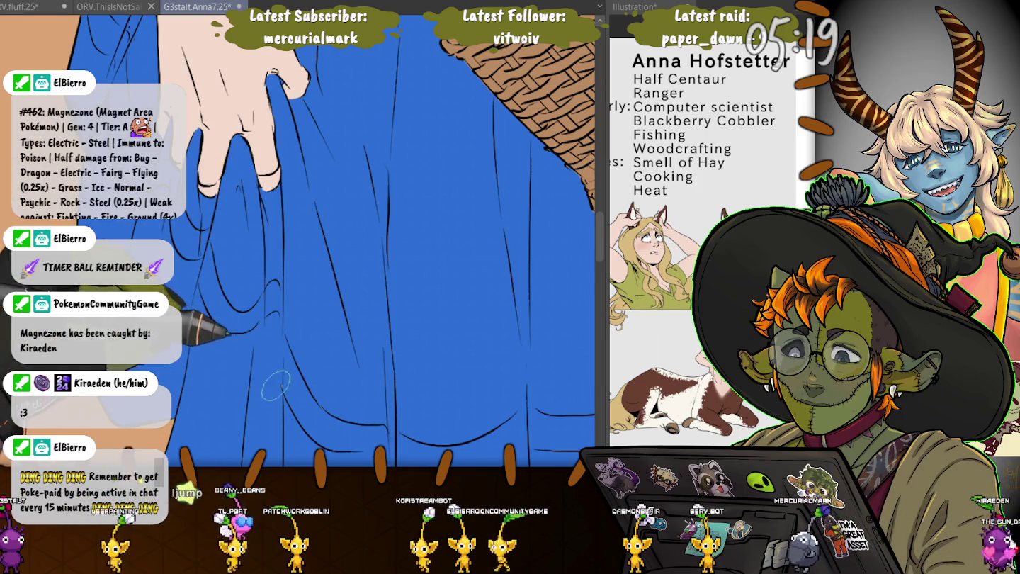
left_click_drag(306, 399, 179, 262)
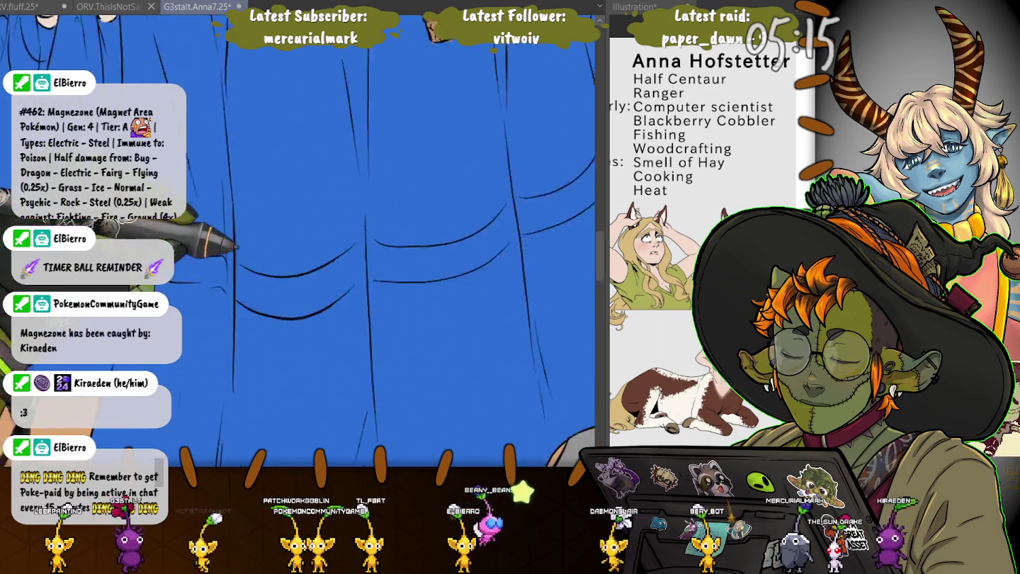
left_click_drag(425, 319, 304, 240)
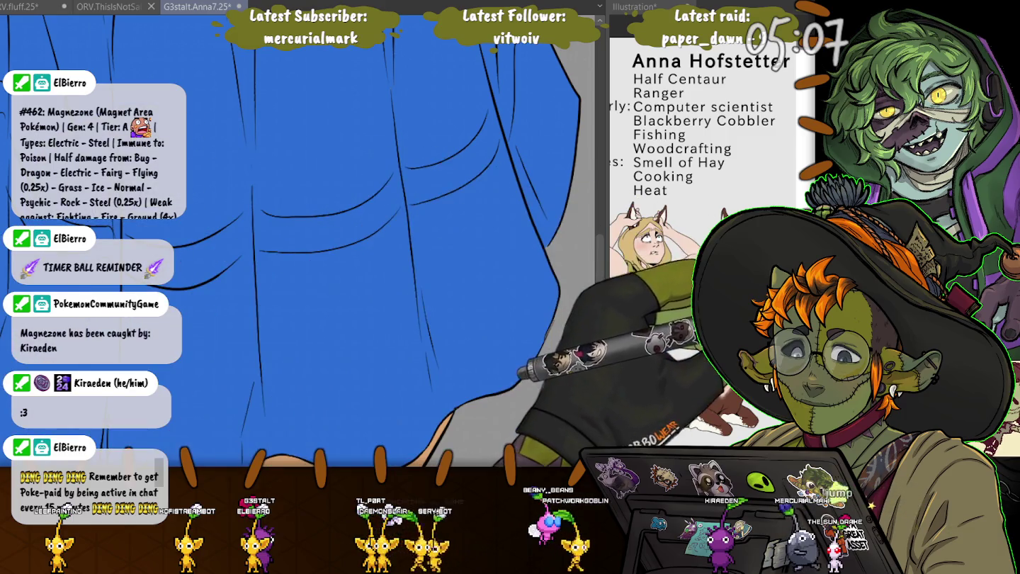
Move up to the face and undo the orange fill that spilled over it.
scroll(297, 240, "up", 5)
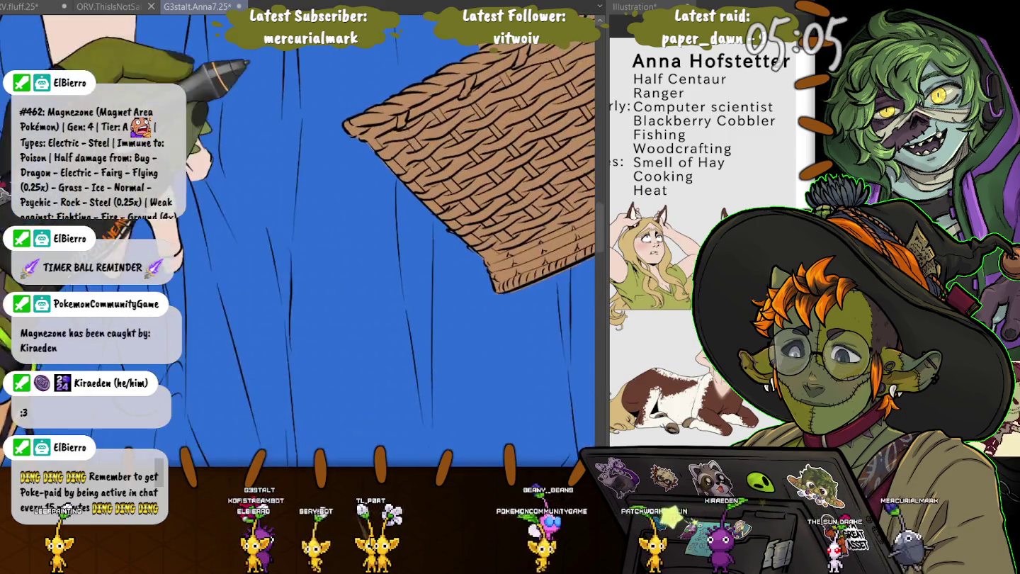
scroll(297, 241, "up", 5)
scroll(296, 240, "up", 2)
scroll(297, 240, "up", 4)
scroll(297, 241, "up", 4)
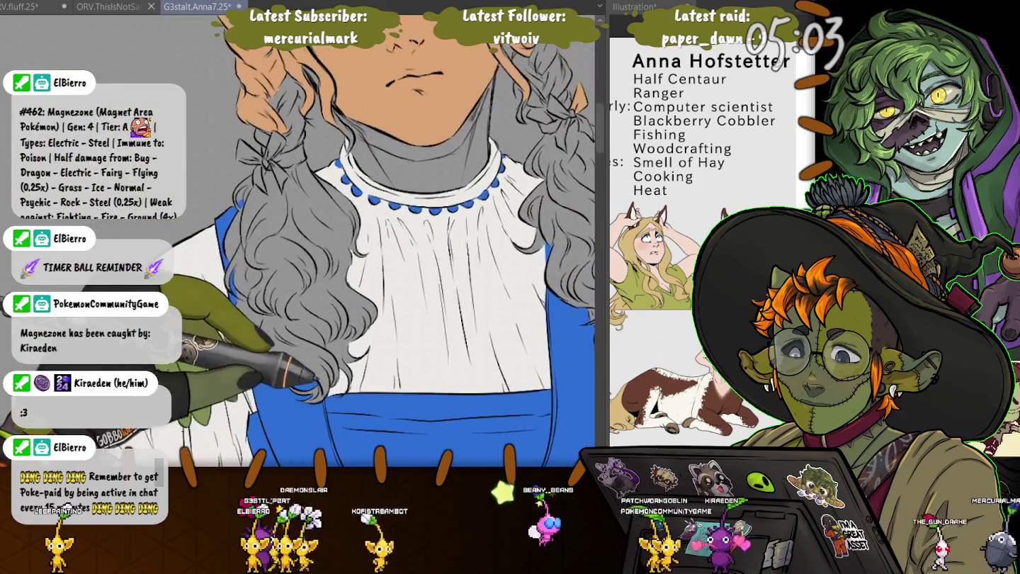
scroll(297, 240, "up", 5)
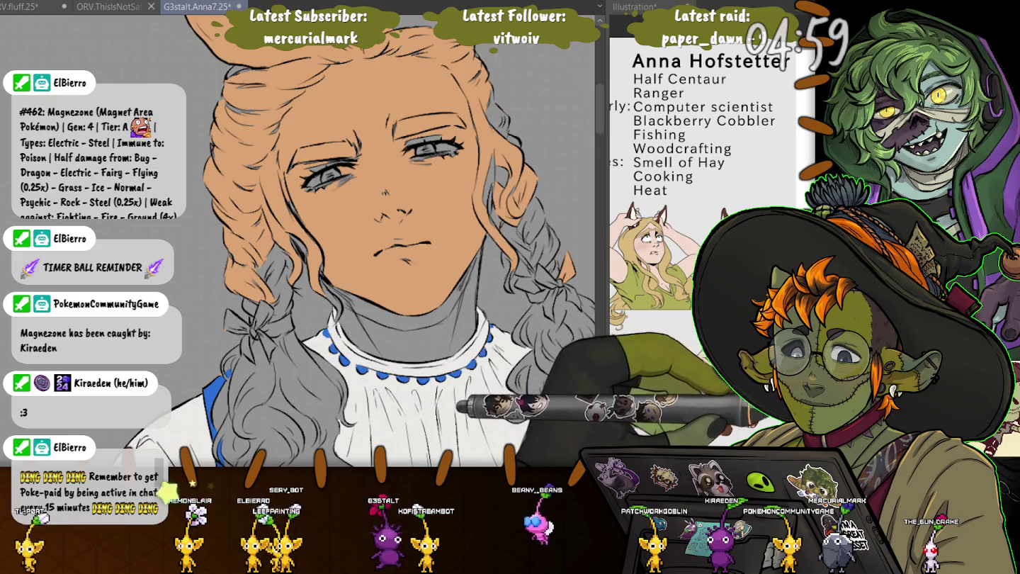
key("ctrl+z")
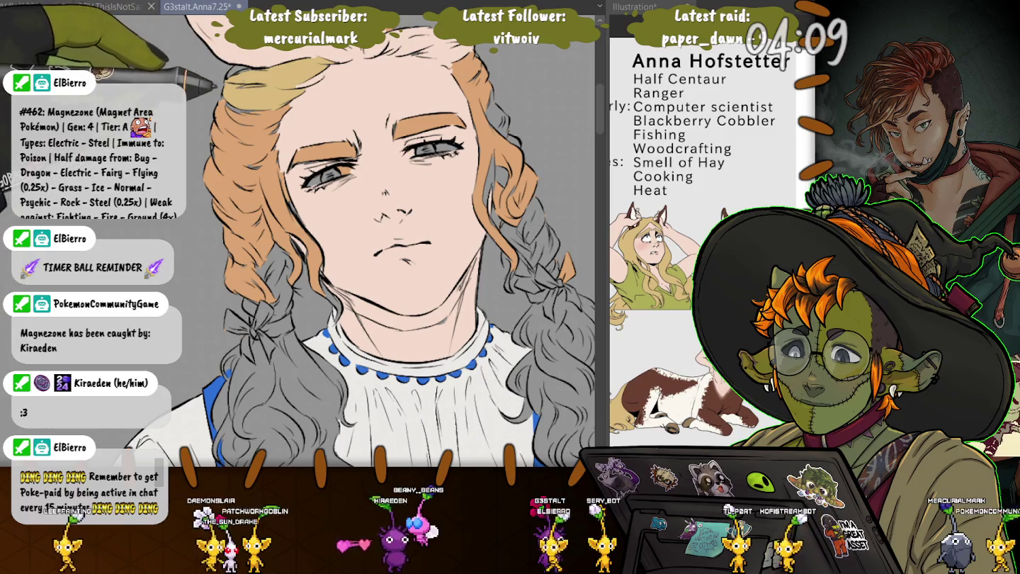
Paint the orange curls on both sides blonde, undoing the blonde fills that spilled onto the face and head.
left_click_drag(277, 269, 213, 162)
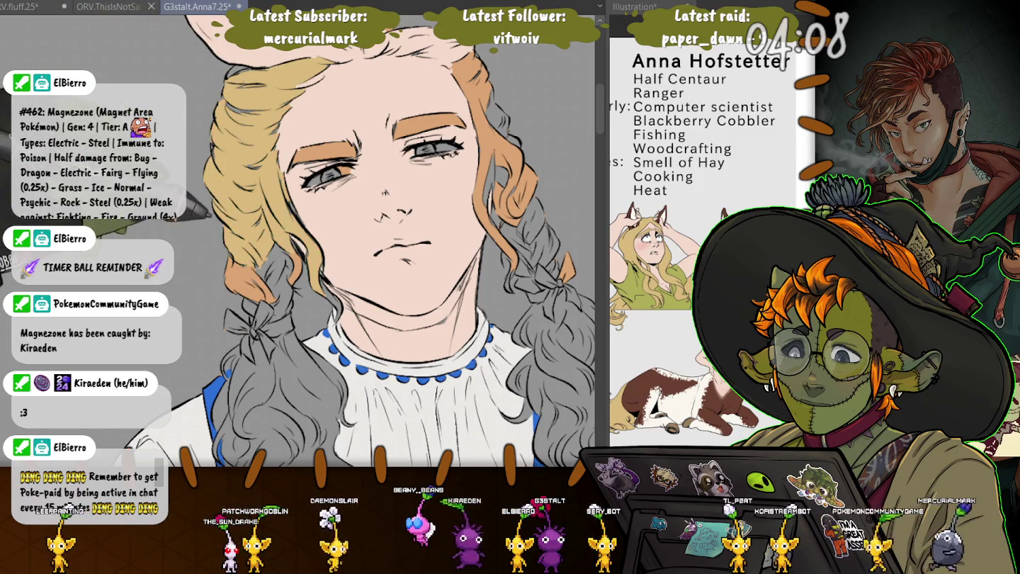
left_click_drag(496, 255, 461, 71)
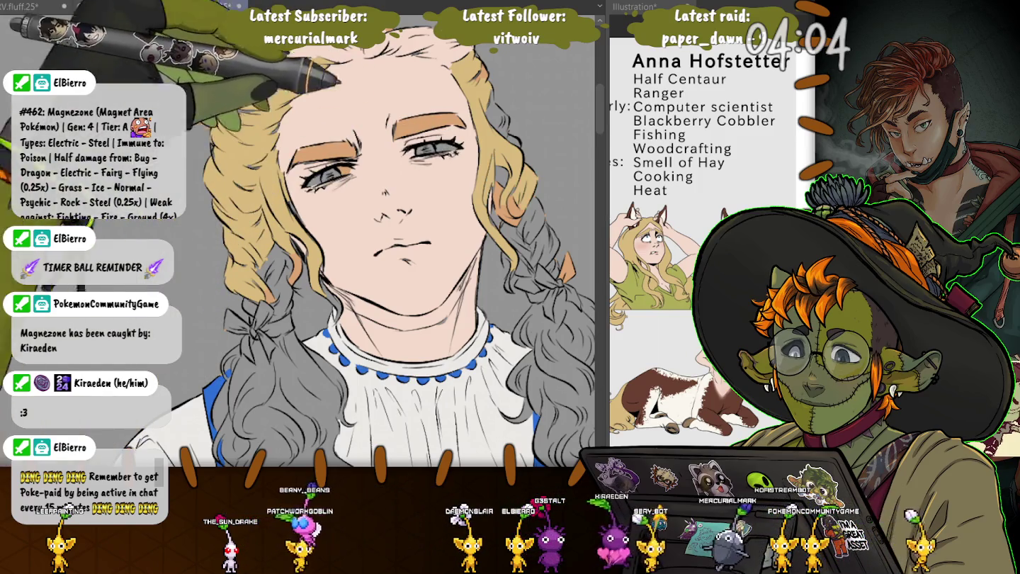
scroll(296, 233, "up", 3)
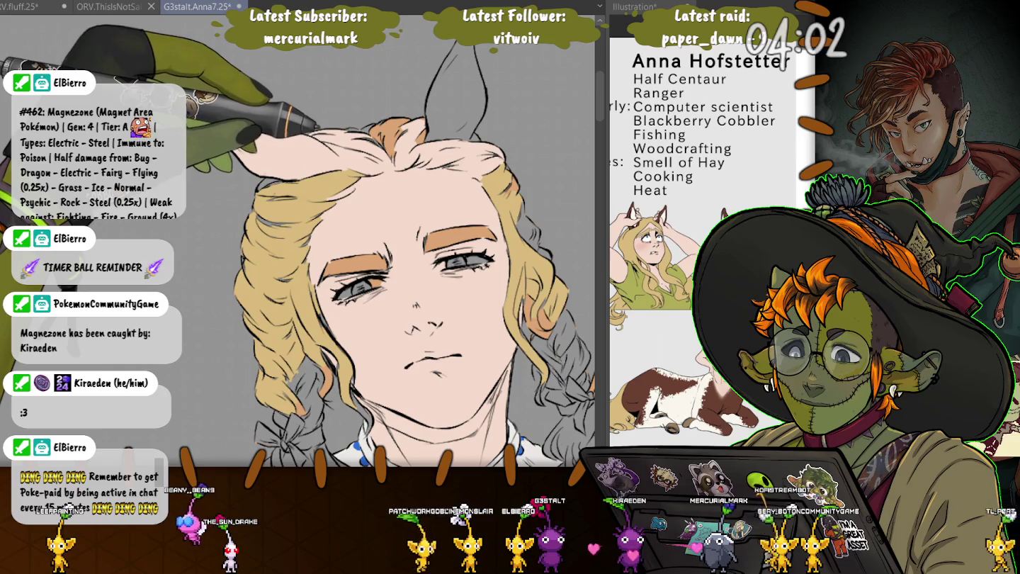
key("alt+BackSpace")
key("ctrl+z")
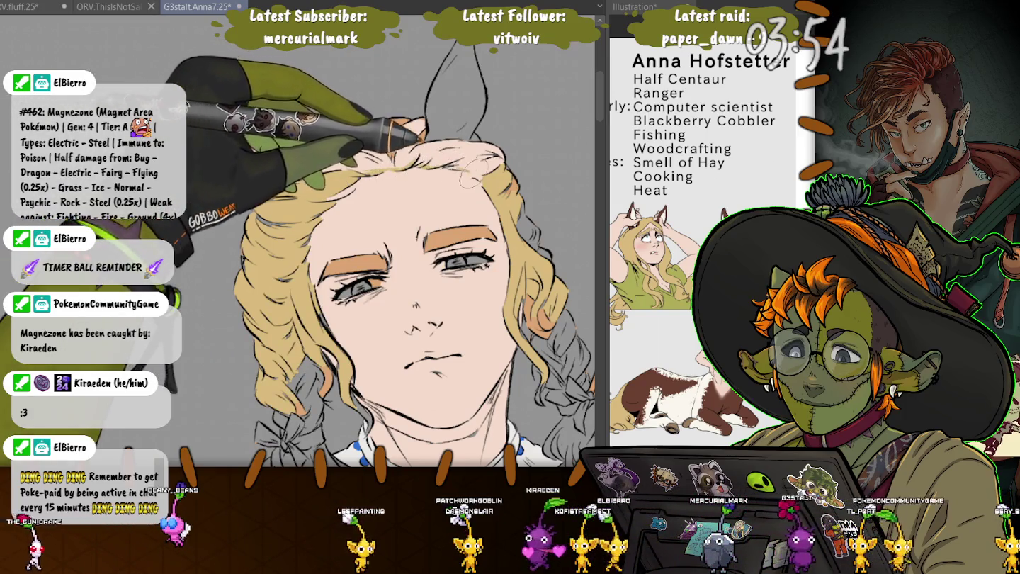
key("ctrl+z")
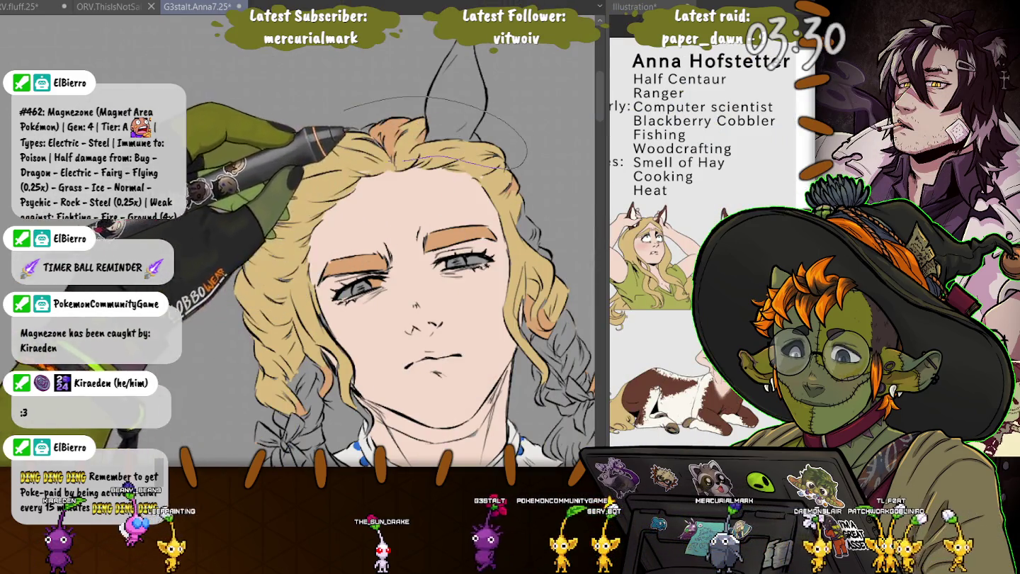
Lasso the top of the hair and both ears, fill the selection blonde, then deselect.
left_click_drag(297, 119, 304, 145)
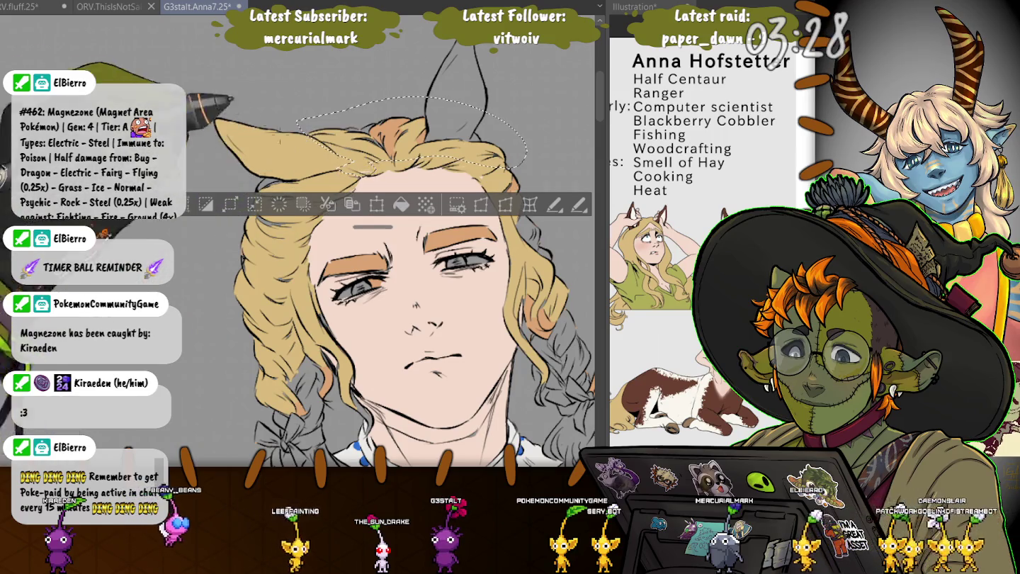
left_click_drag(303, 312, 213, 233)
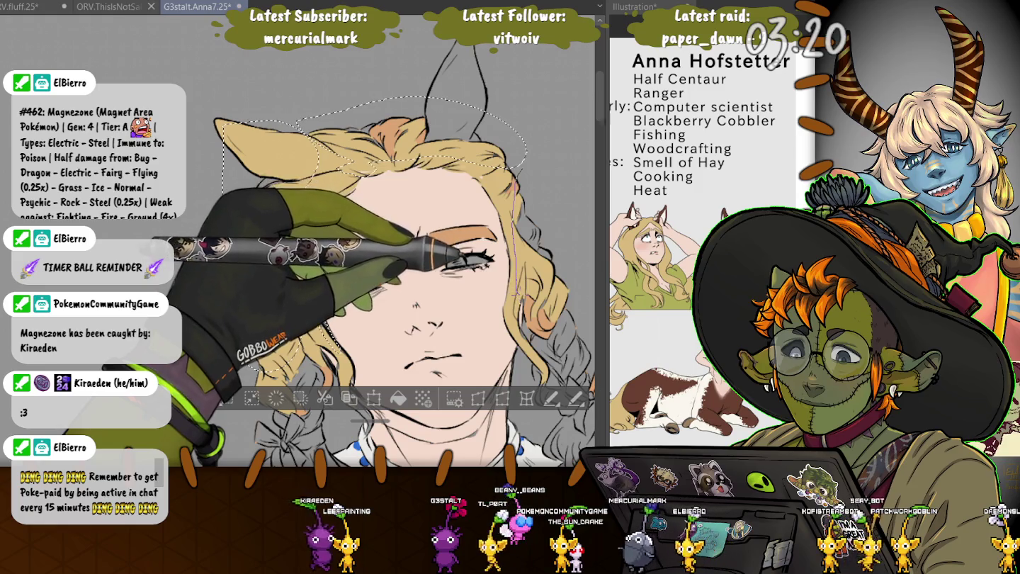
left_click_drag(478, 272, 342, 223)
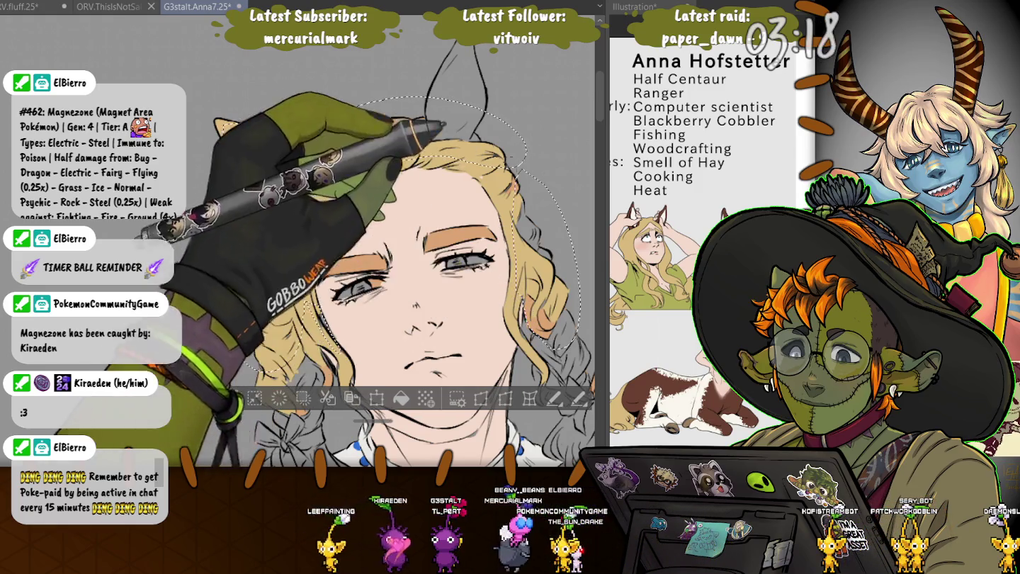
mouse_move(443, 124)
left_mouse_down()
mouse_move(407, 110)
mouse_move(289, 127)
mouse_move(233, 184)
left_mouse_up()
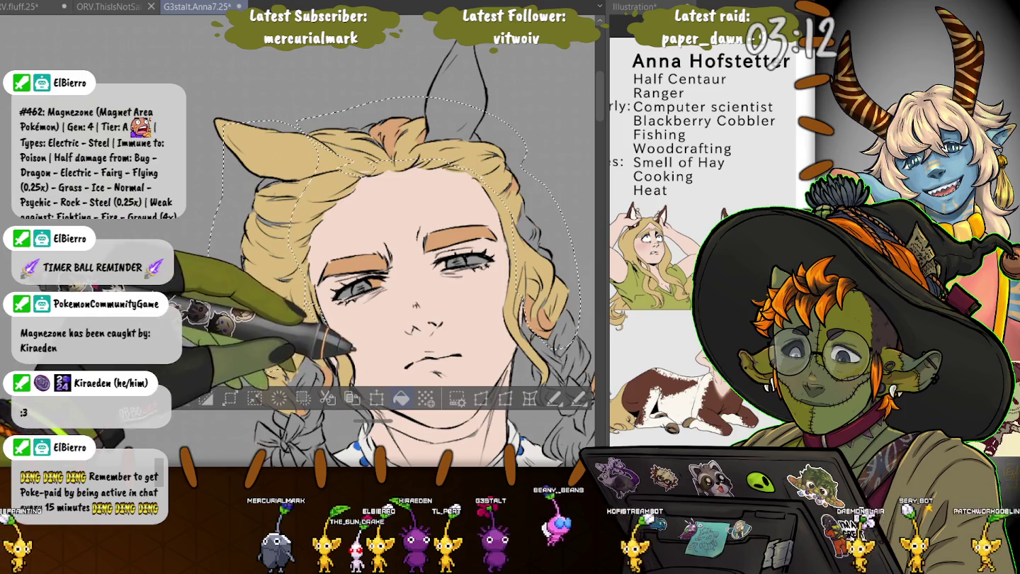
key("alt+BackSpace")
key("ctrl+d")
scroll(368, 241, "down", 5)
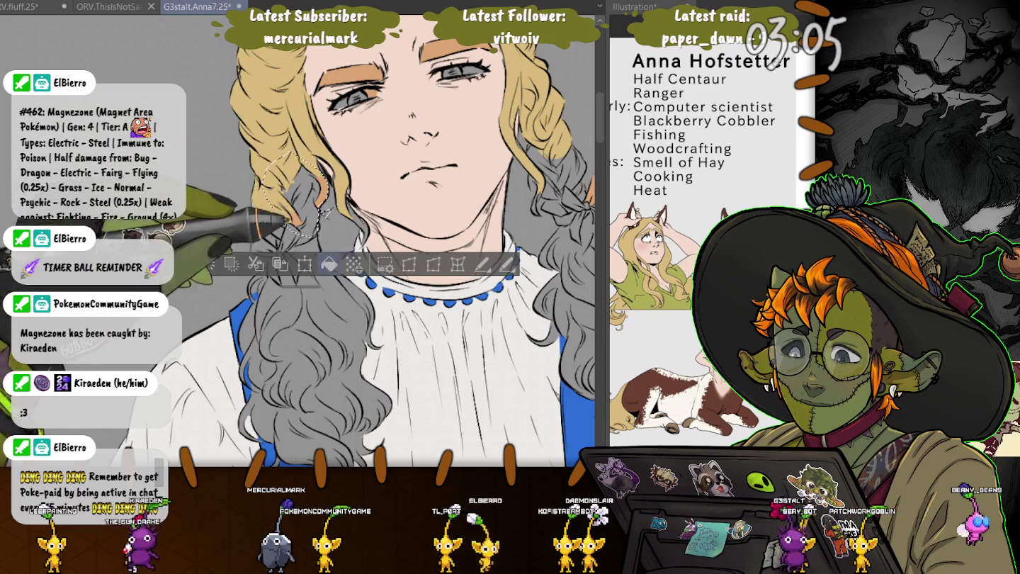
Deselect, tilt the view, and fill the grey right braid with blonde.
key("ctrl+d")
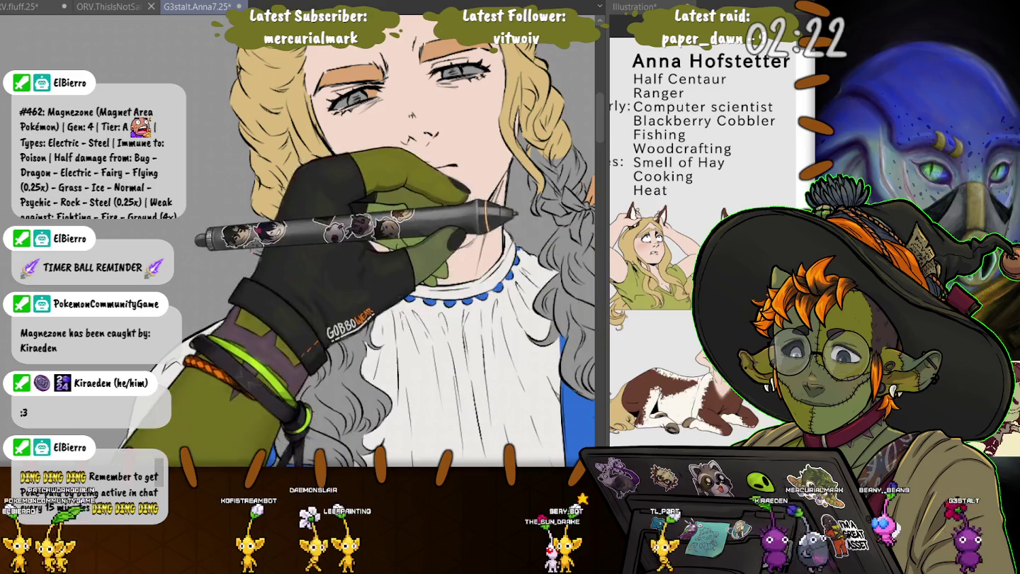
left_click_drag(461, 213, 353, 155)
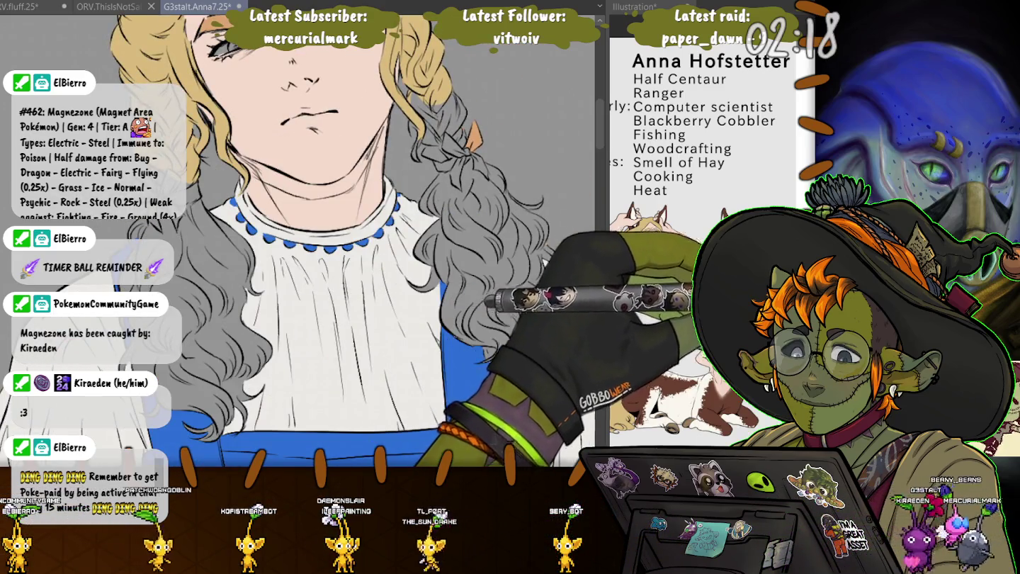
left_click(461, 212)
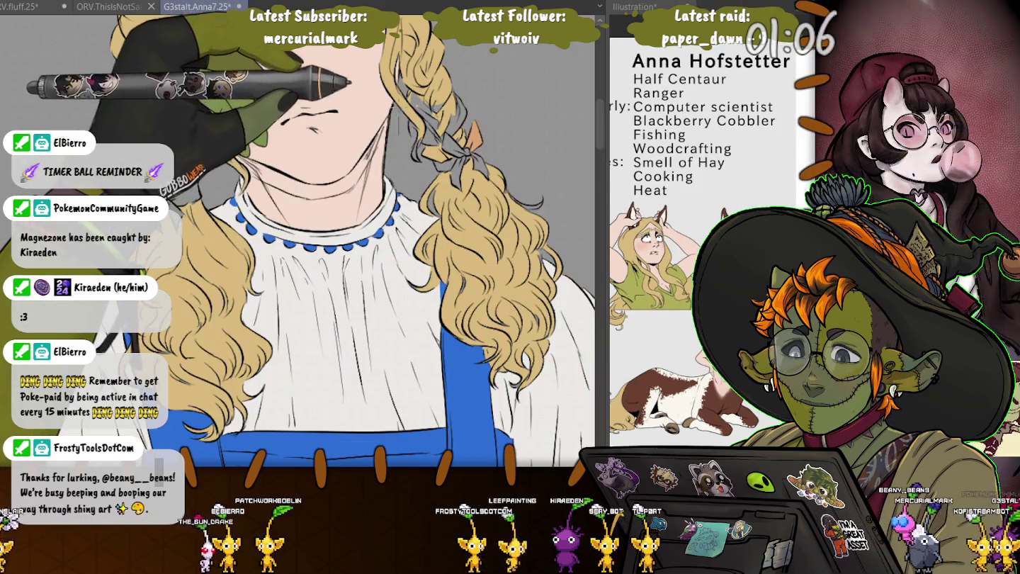
Lasso-select the braid and the hair strands beside the shoulder and right side, then deselect.
left_click_drag(482, 98, 414, 177)
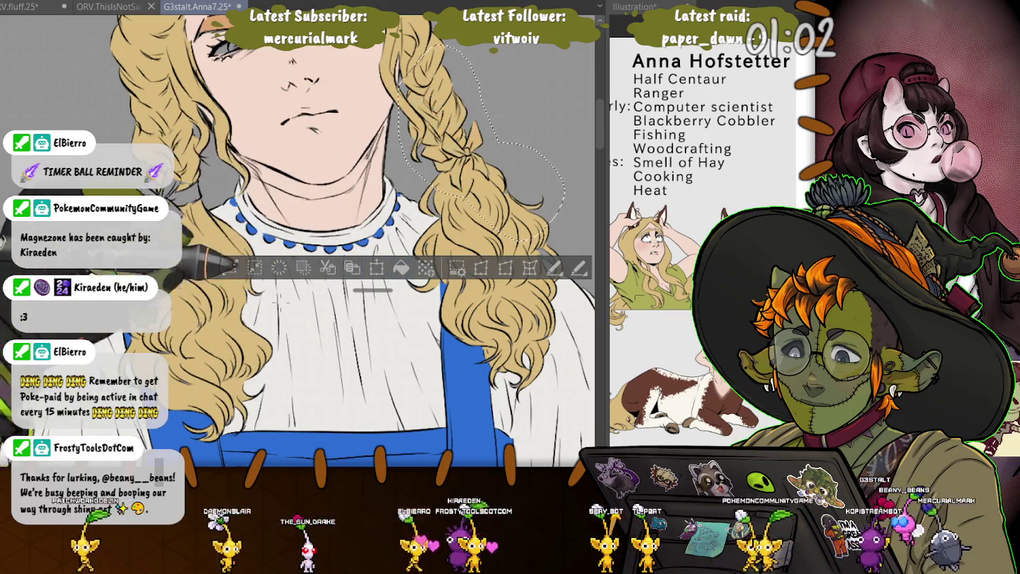
key("ctrl+d")
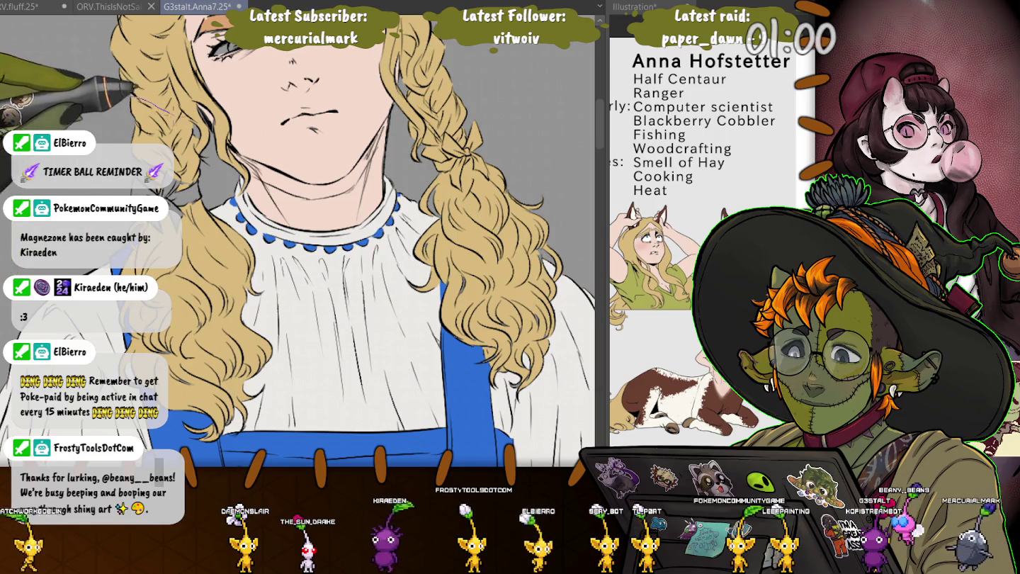
left_click_drag(172, 112, 203, 162)
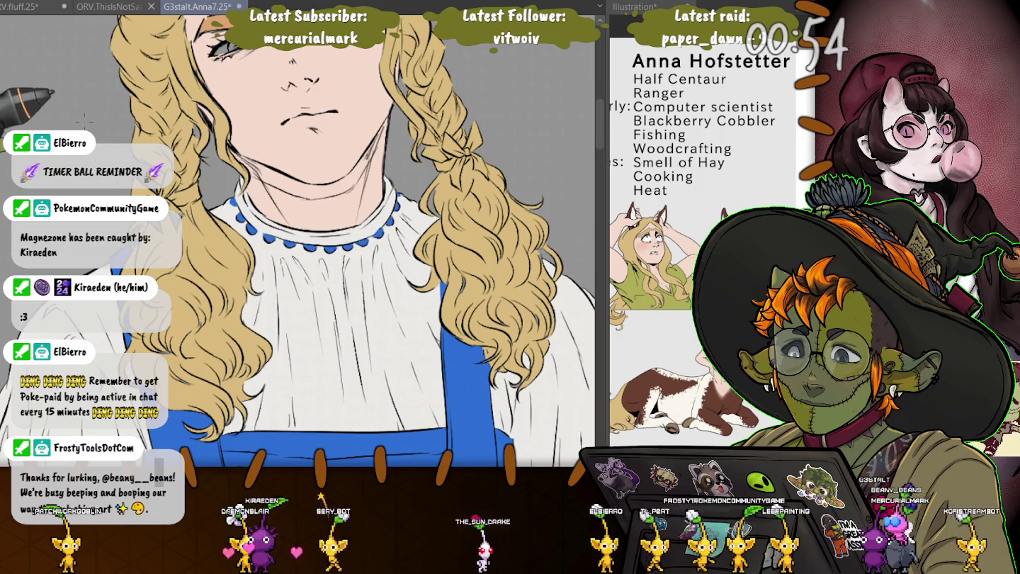
left_click_drag(183, 233, 192, 347)
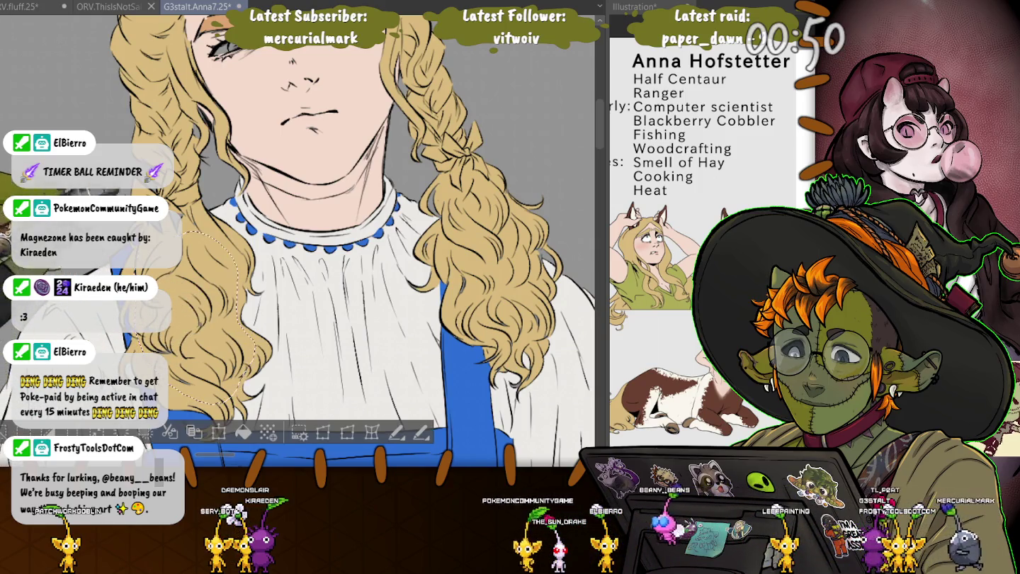
mouse_move(448, 186)
left_mouse_down()
mouse_move(468, 333)
mouse_move(547, 298)
left_mouse_up()
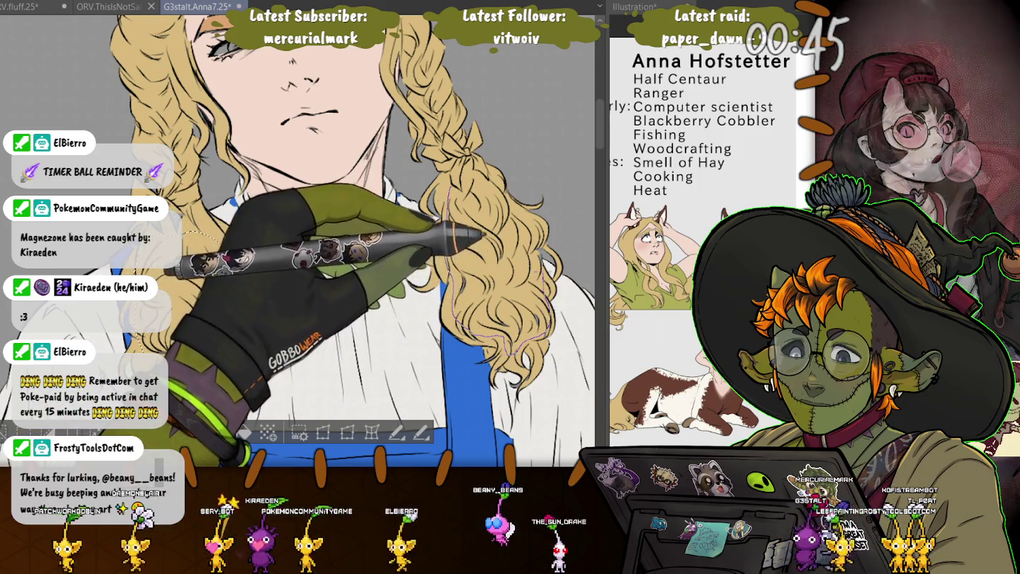
left_click_drag(546, 297, 542, 209)
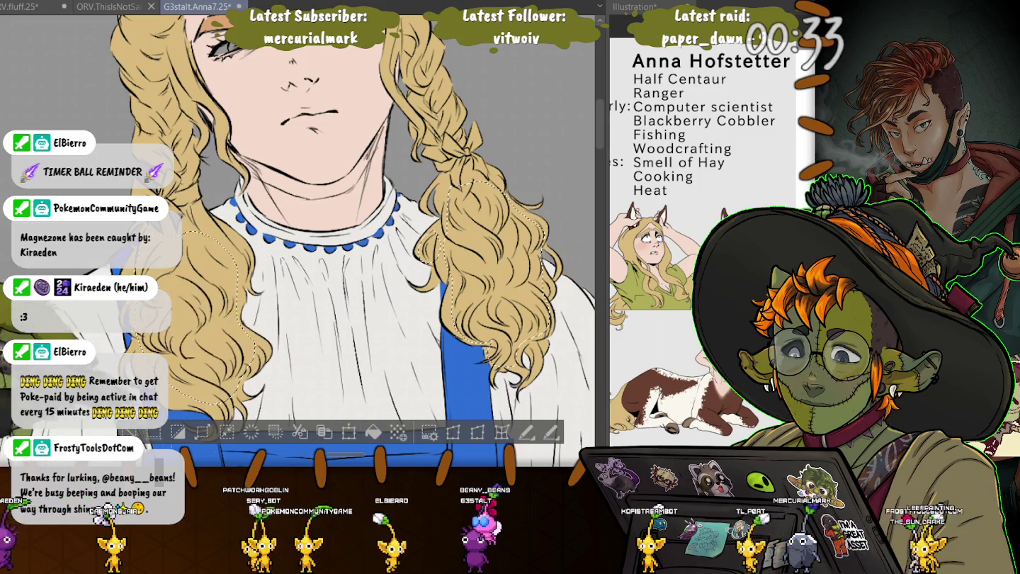
key("ctrl+d")
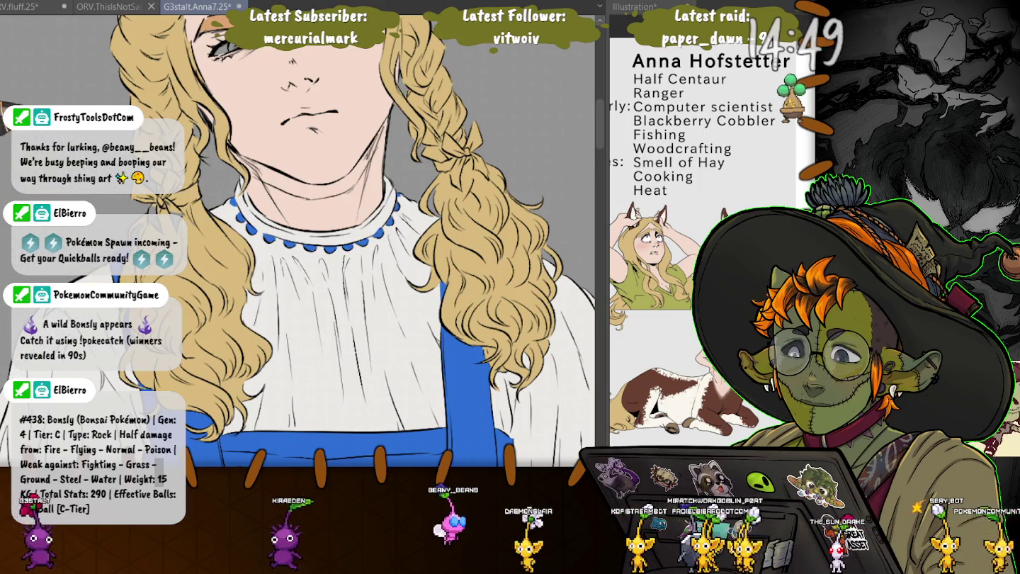
Recolour both eyebrows with the hair's golden blonde using a fill on the eyebrow layer.
left_click_drag(220, 142, 317, 248)
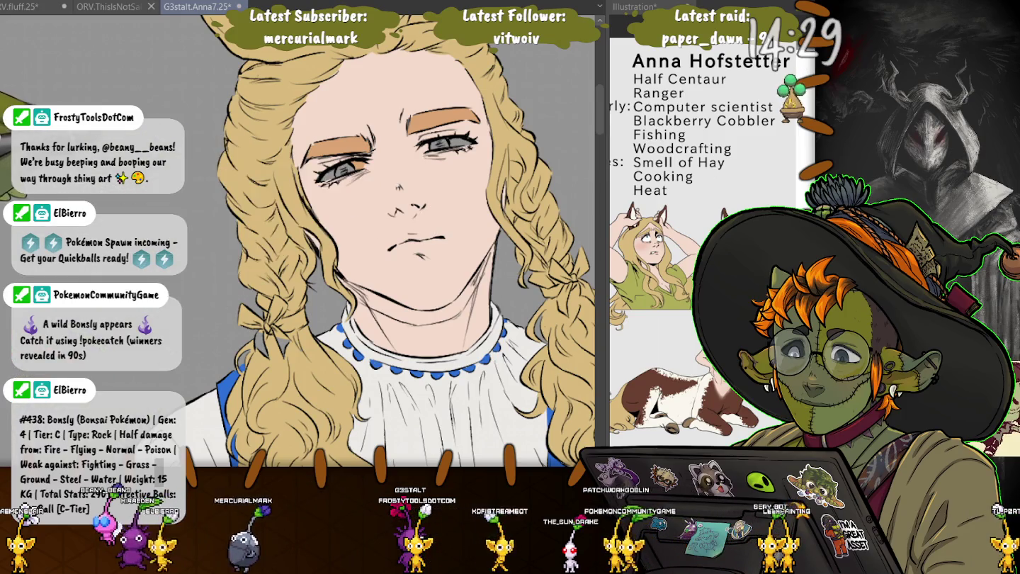
scroll(297, 240, "down", 1)
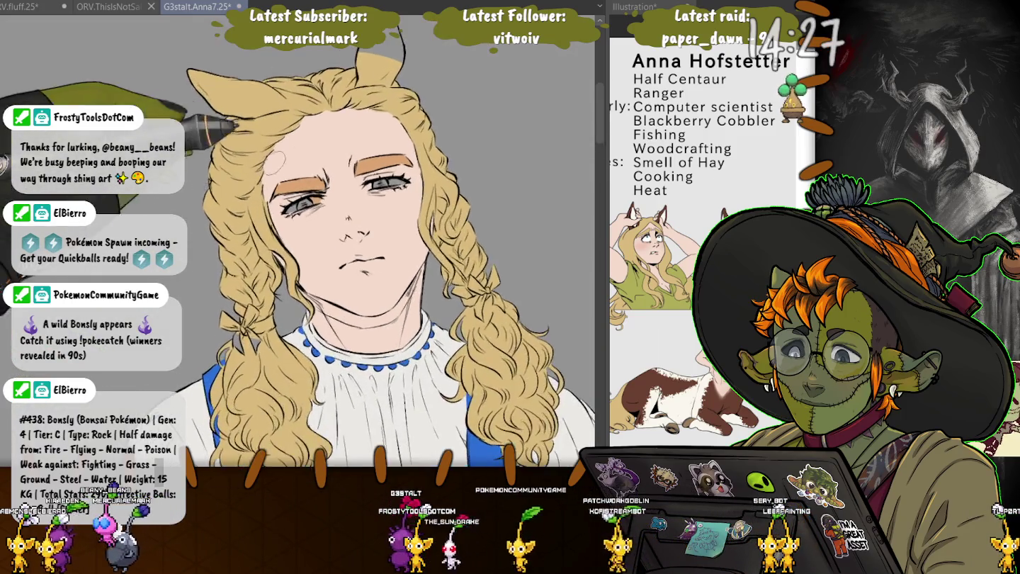
scroll(296, 240, "up", 4)
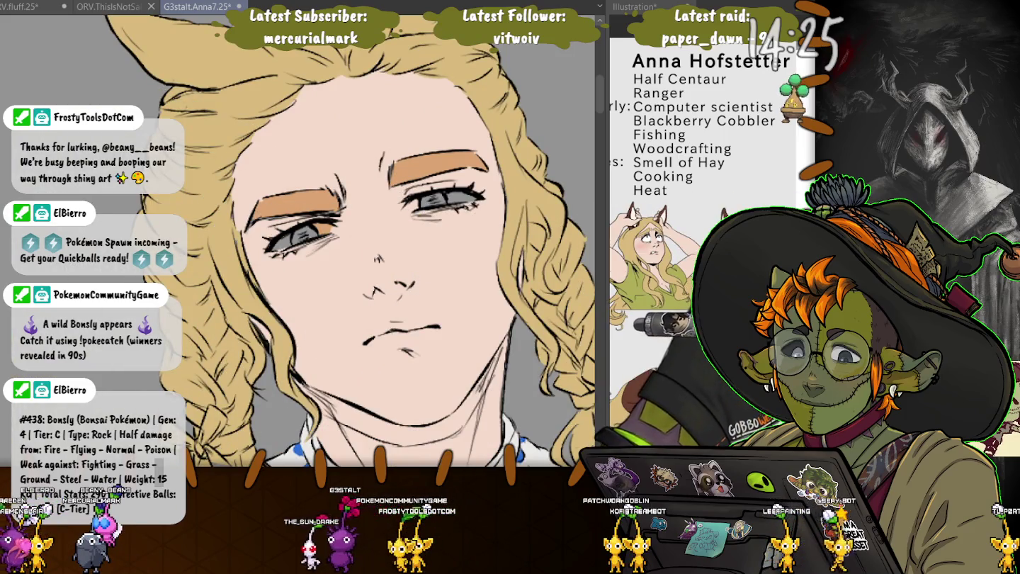
key("alt+BackSpace")
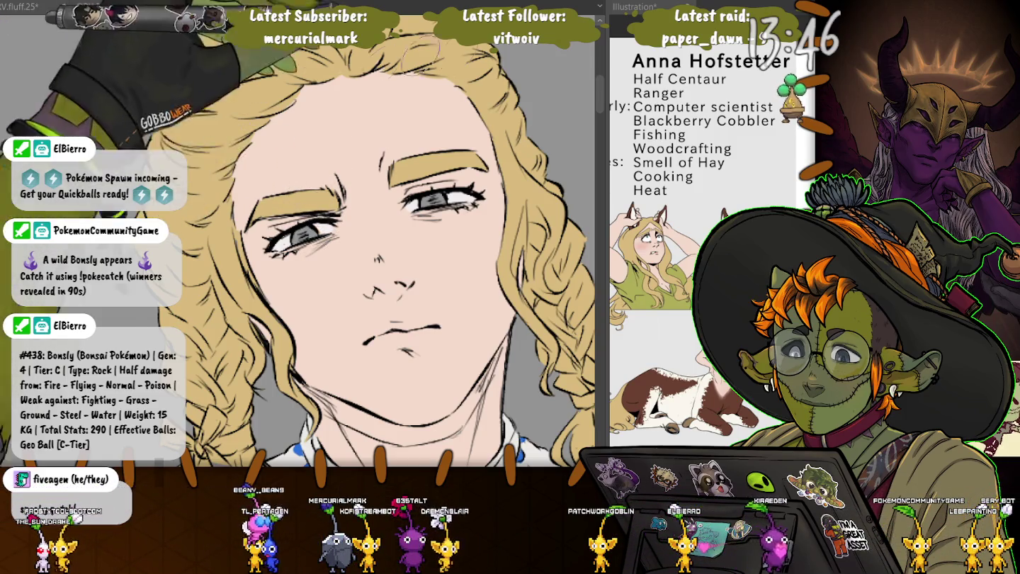
scroll(709, 262, "up", 3)
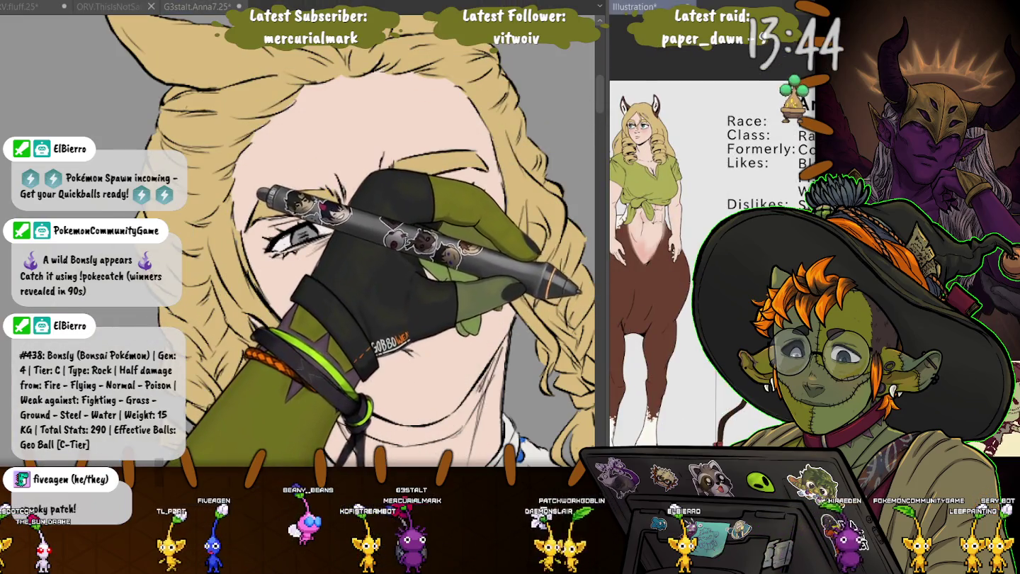
scroll(708, 262, "down", 3)
scroll(708, 262, "up", 3)
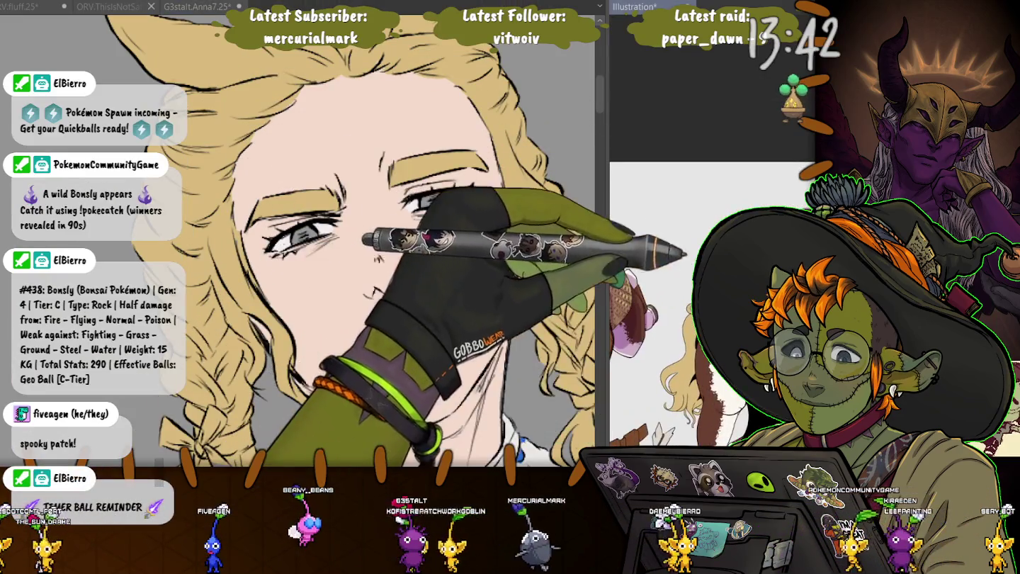
scroll(742, 142, "up", 3)
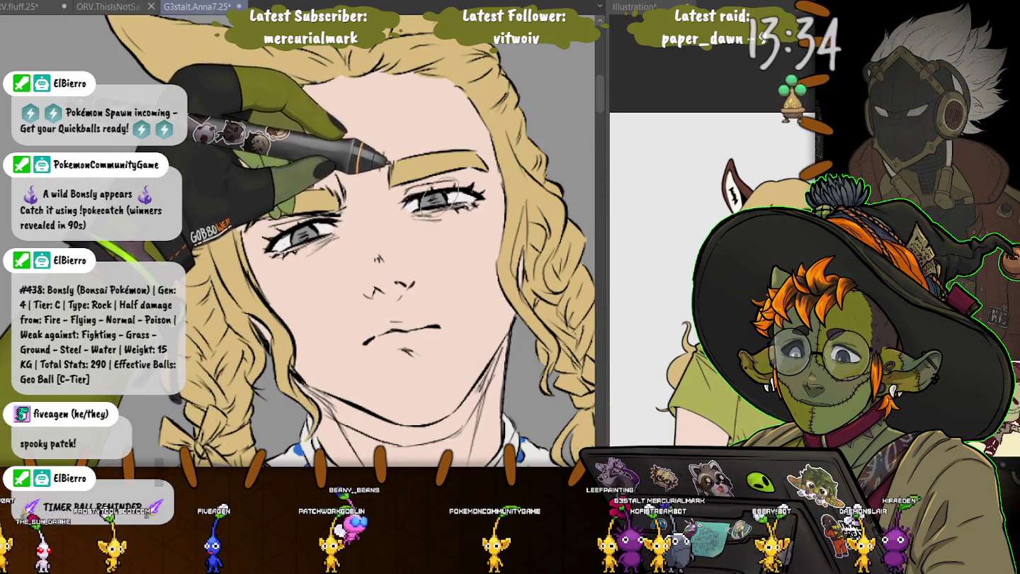
Fill both grey irises blue, then fill the ear shapes dark brown.
left_click(430, 200)
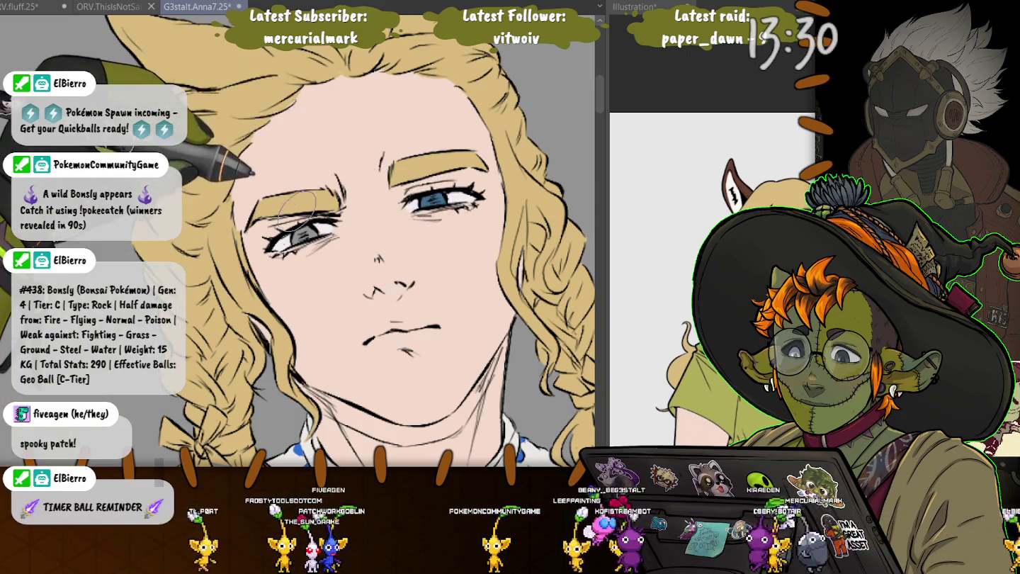
left_click(301, 232)
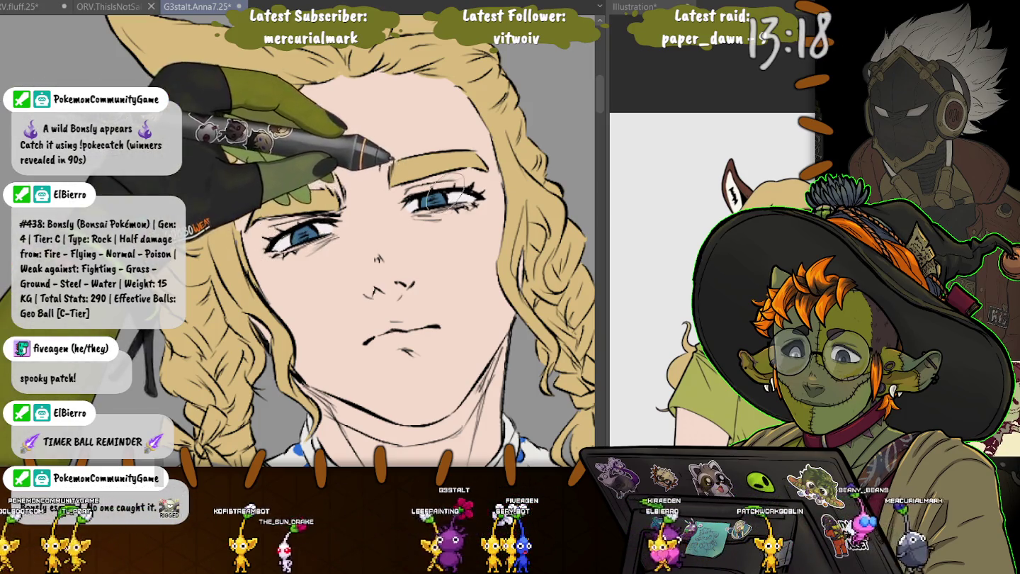
key("ctrl+minus")
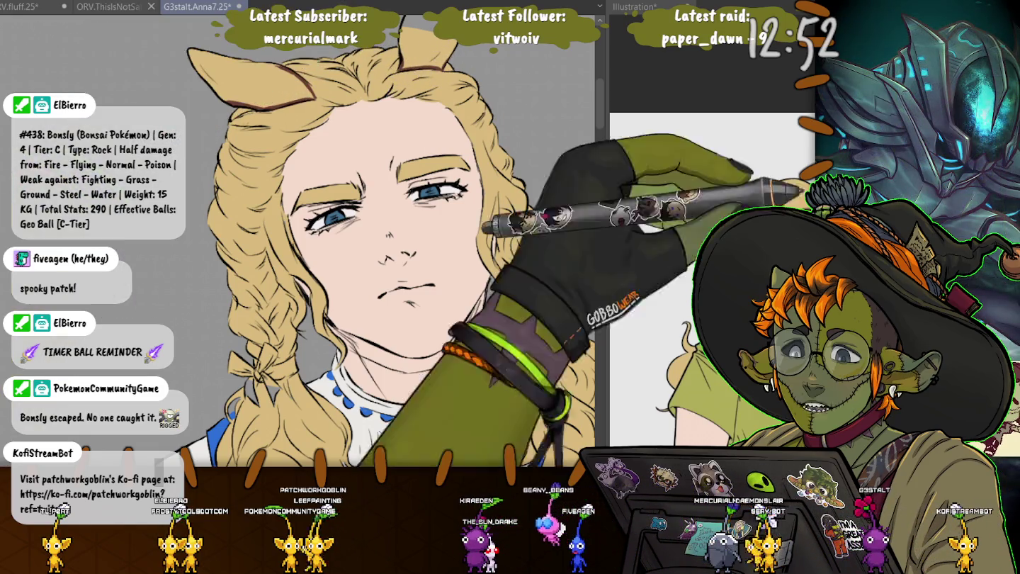
left_click(425, 48)
left_click(270, 81)
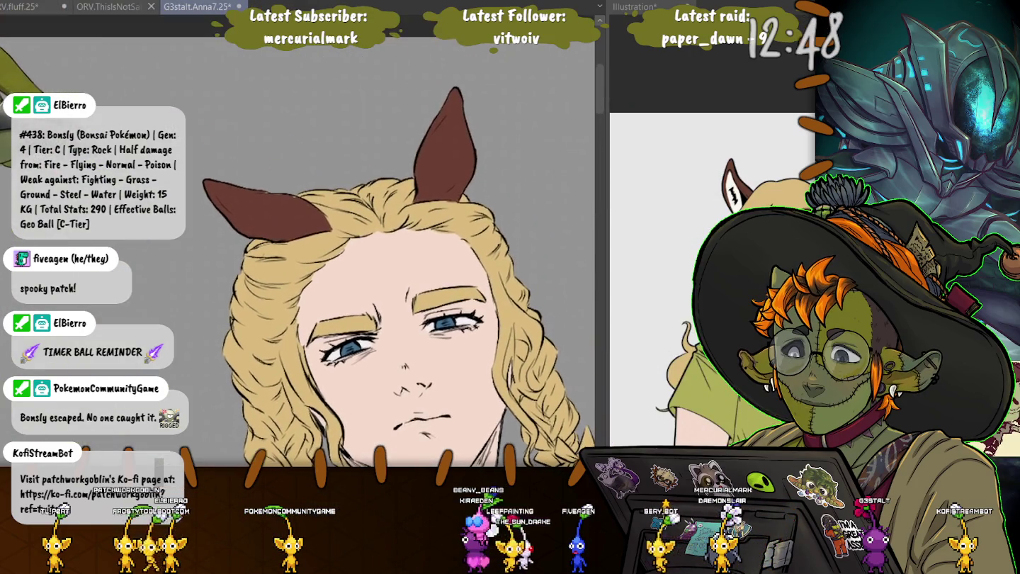
Recolour the tan horse body and four legs reddish brown with an Alt+Backspace fill.
left_click_drag(257, 63, 278, 184)
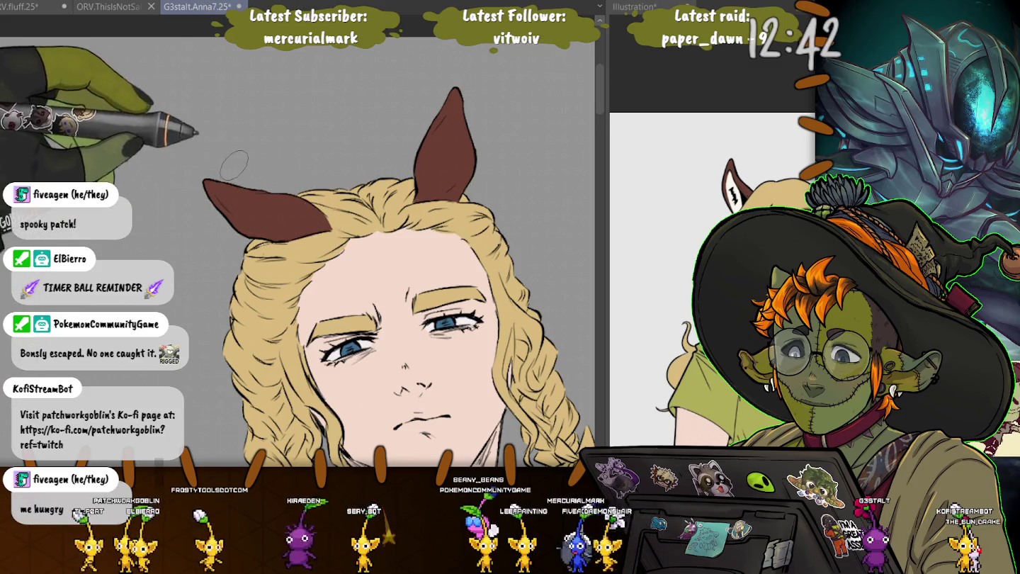
scroll(282, 183, "down", 2)
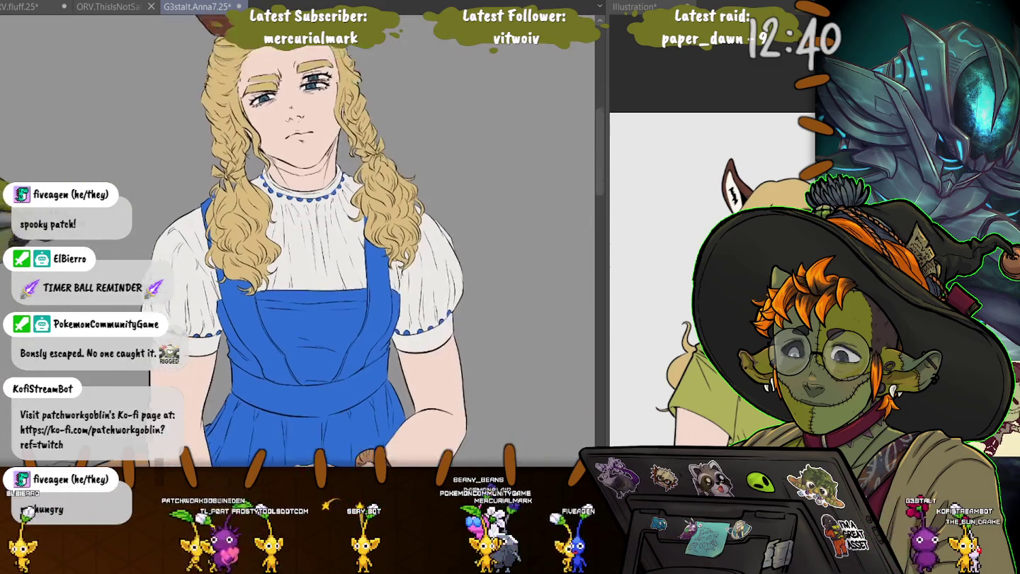
scroll(181, 87, "down", 5)
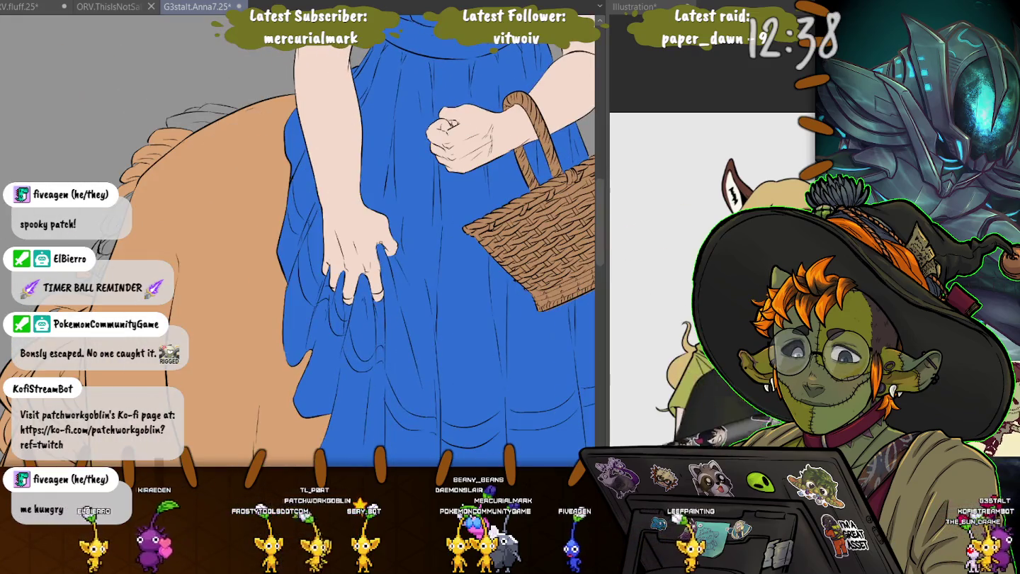
key("alt+BackSpace")
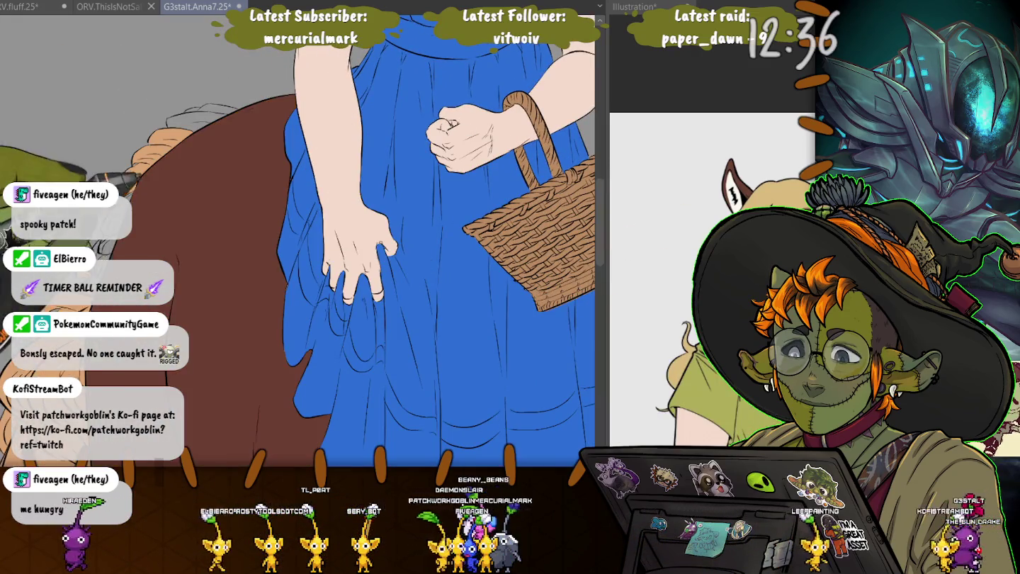
scroll(298, 241, "down", 3)
scroll(298, 240, "down", 5)
scroll(297, 241, "up", 3)
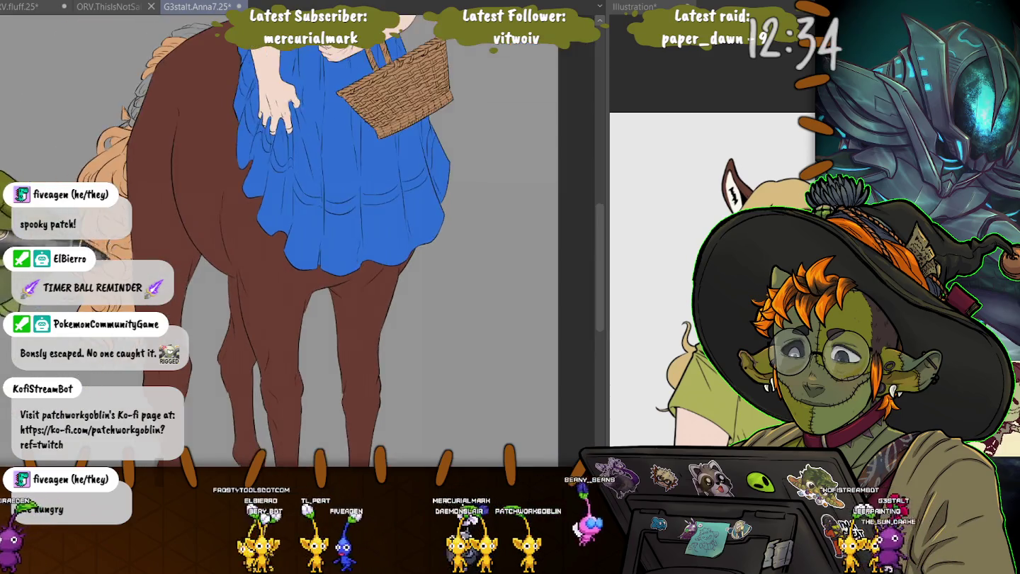
scroll(296, 241, "down", 5)
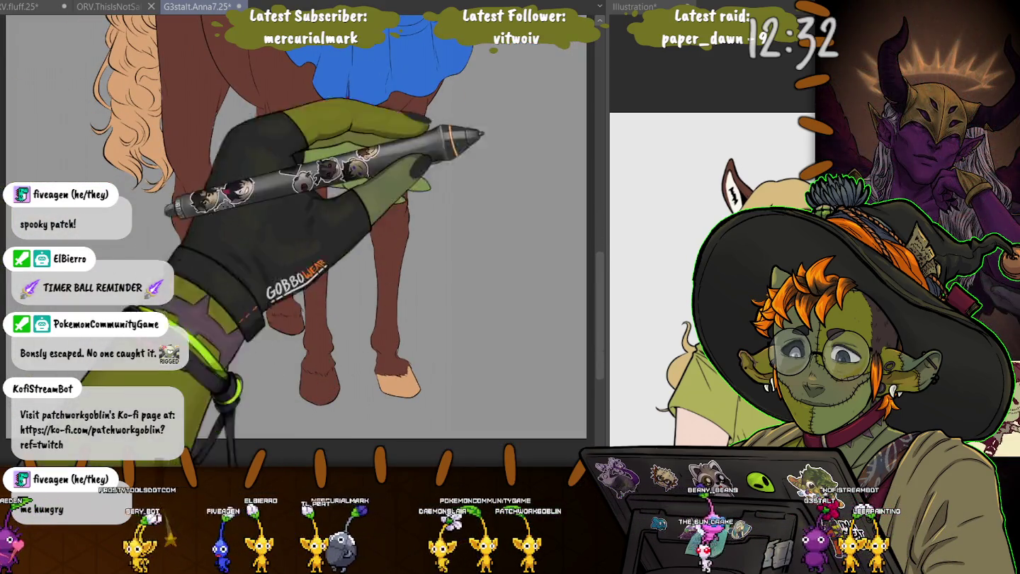
scroll(708, 248, "up", 3)
scroll(709, 248, "down", 3)
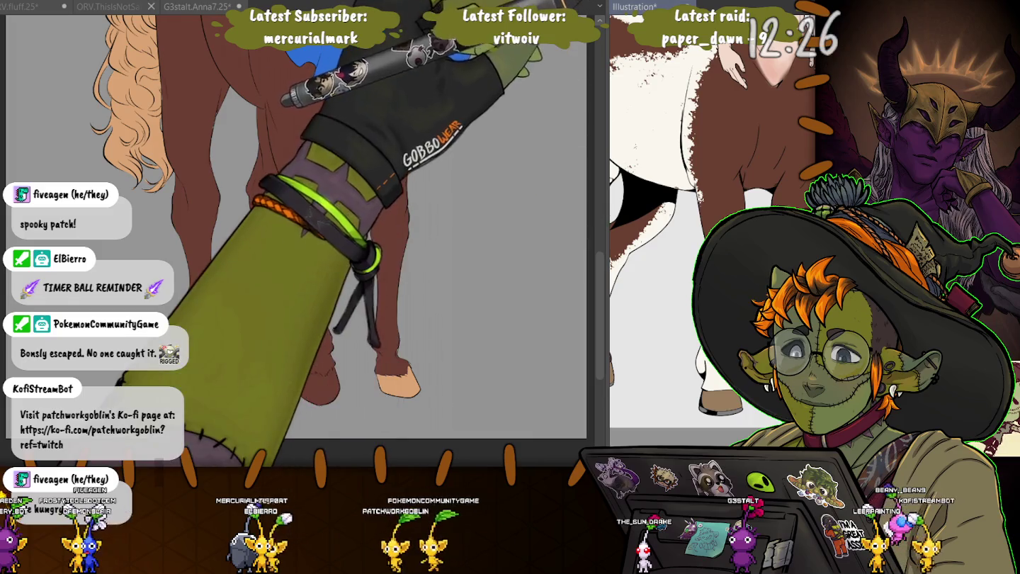
scroll(708, 248, "right", 2)
scroll(708, 248, "up", 3)
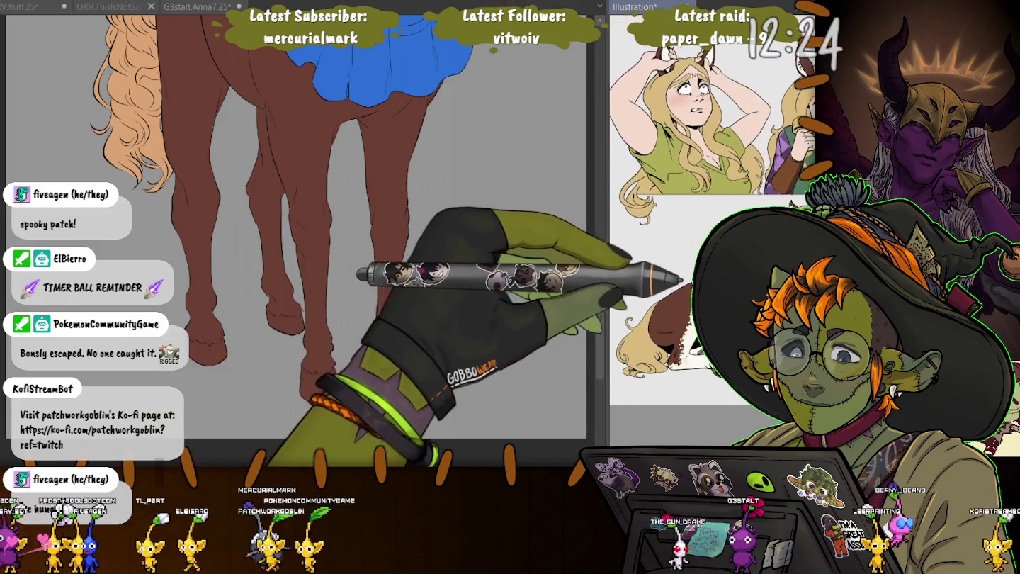
Paint feathery red strokes along the top edges of the hooves.
scroll(708, 248, "right", 3)
scroll(708, 248, "down", 1)
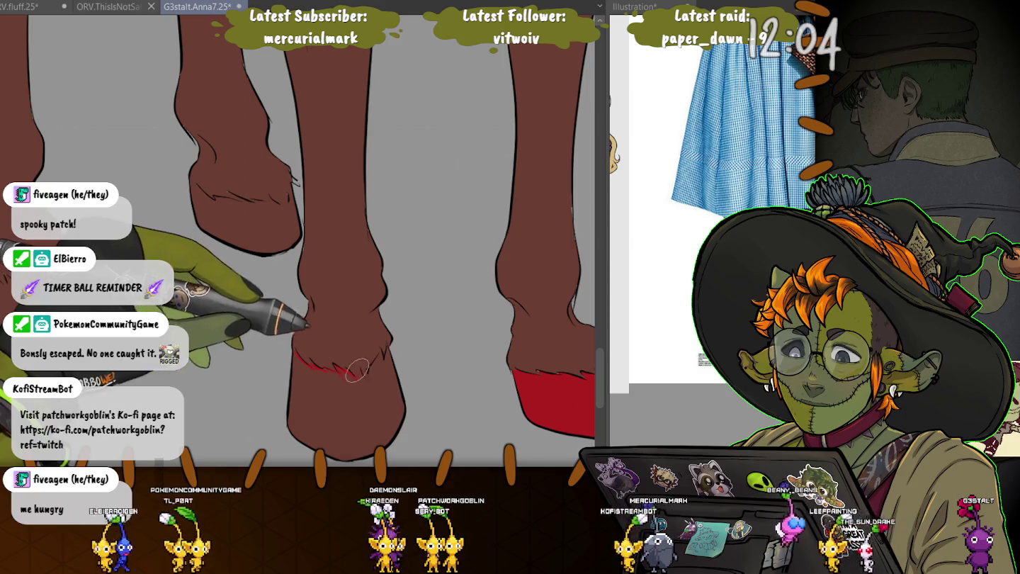
left_click_drag(357, 369, 367, 383)
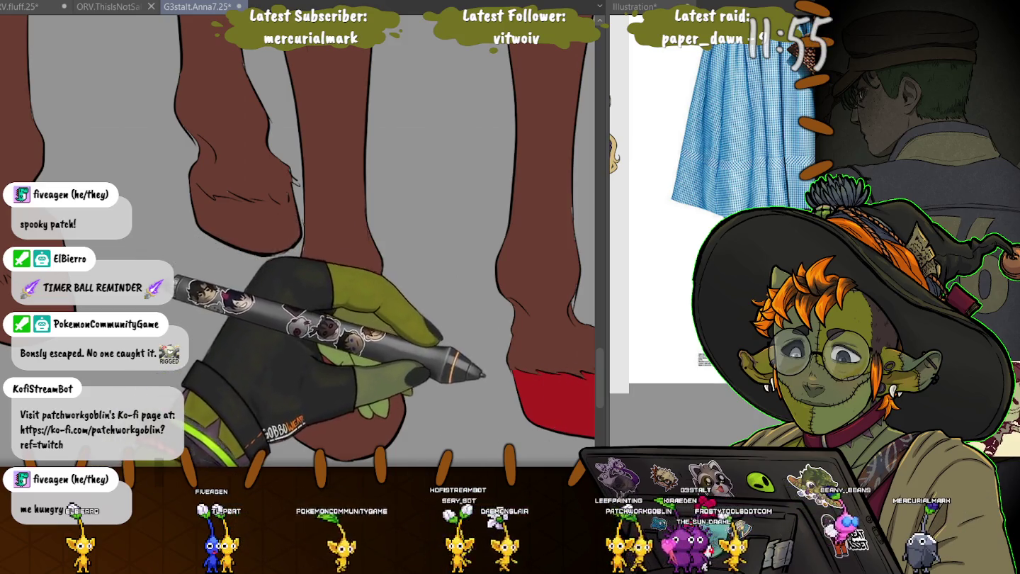
key("ctrl+minus")
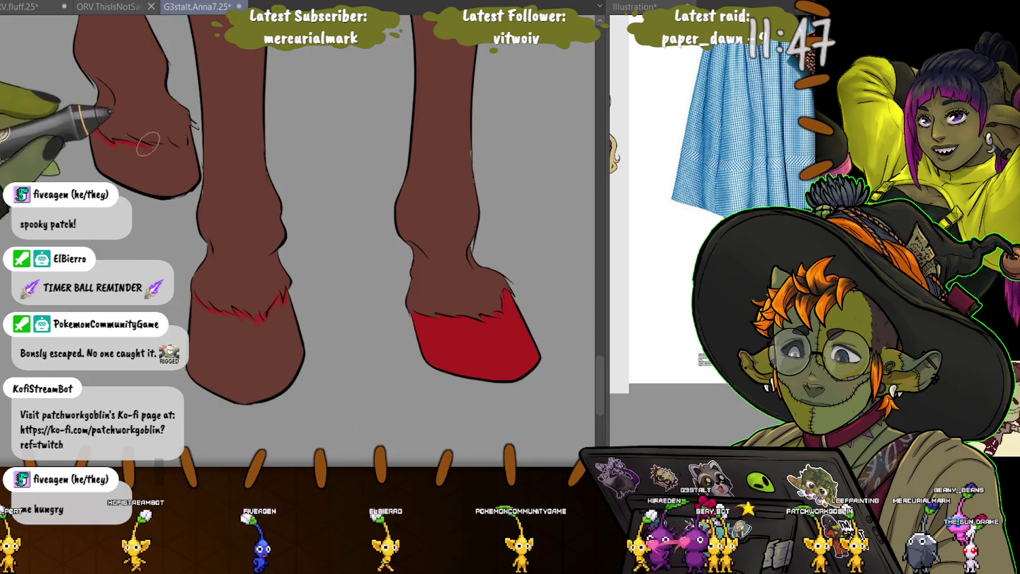
left_click_drag(160, 143, 174, 146)
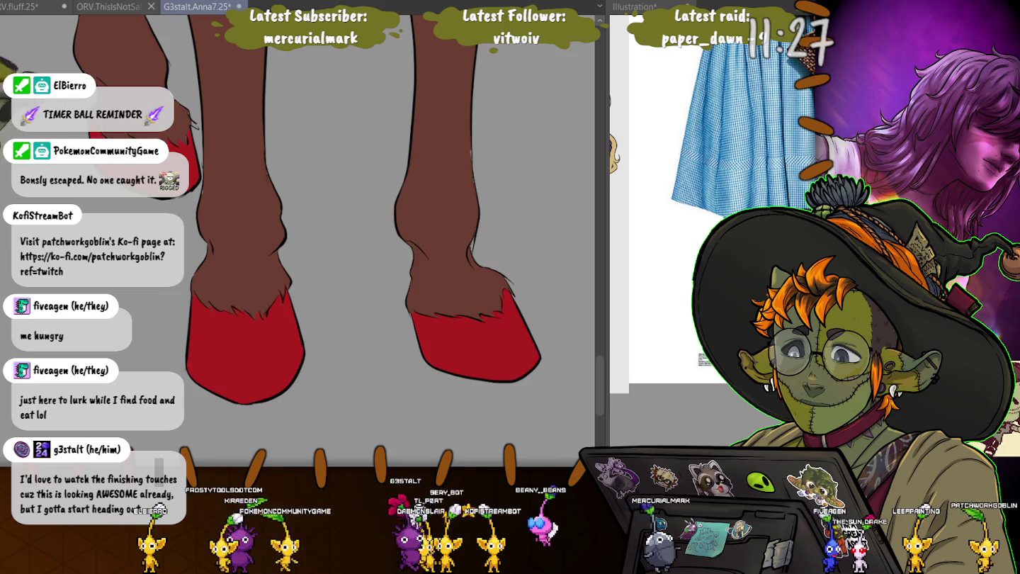
left_click_drag(524, 298, 498, 233)
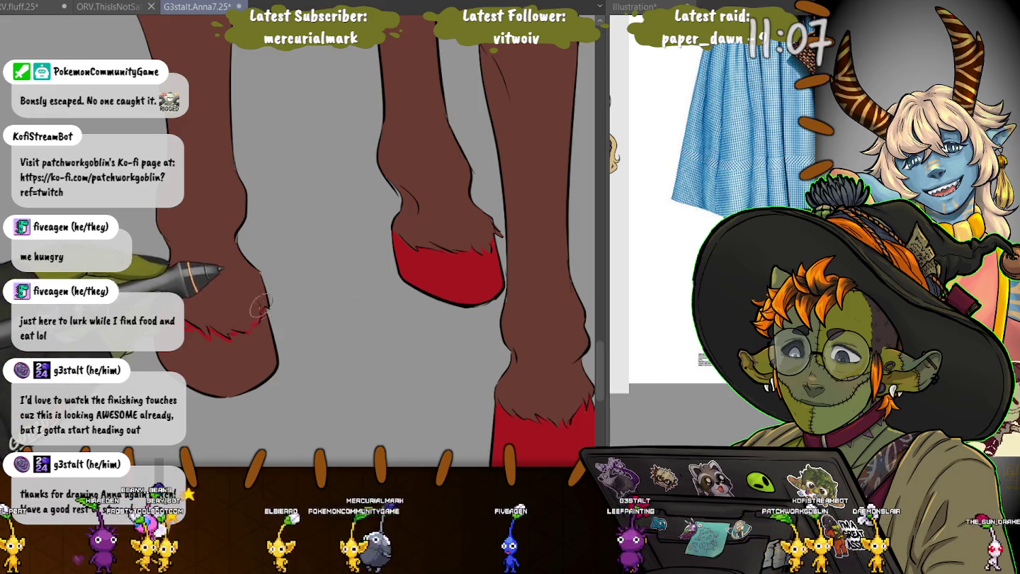
Fill the left hoof solid red below the brown leg.
left_click(213, 354)
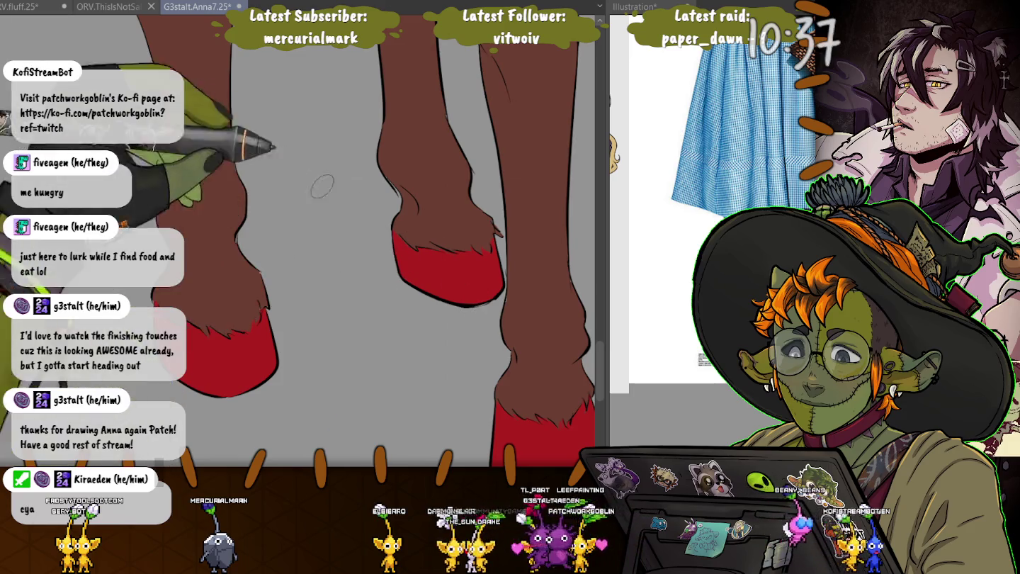
scroll(297, 240, "up", 5)
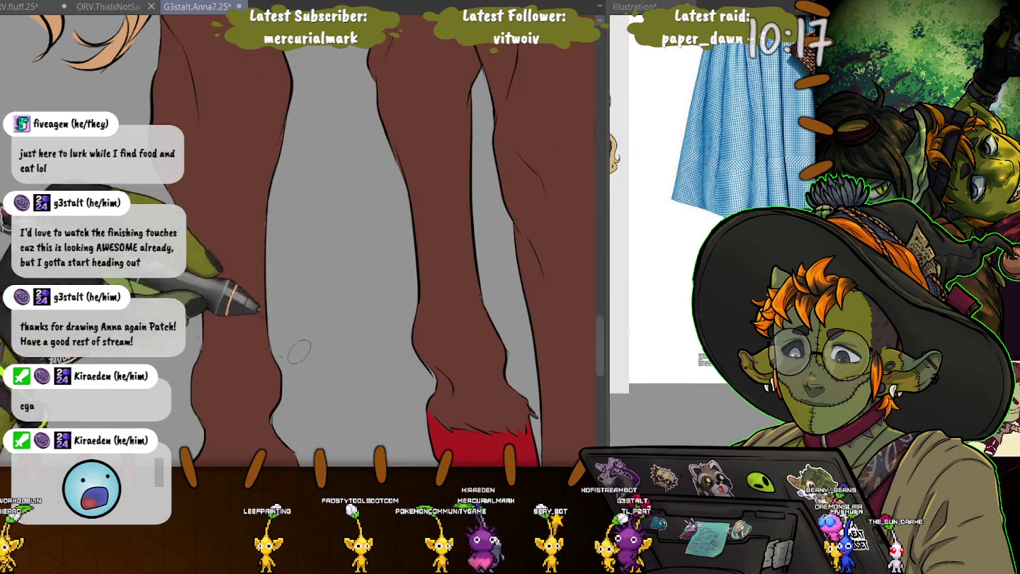
left_click_drag(399, 136, 328, 245)
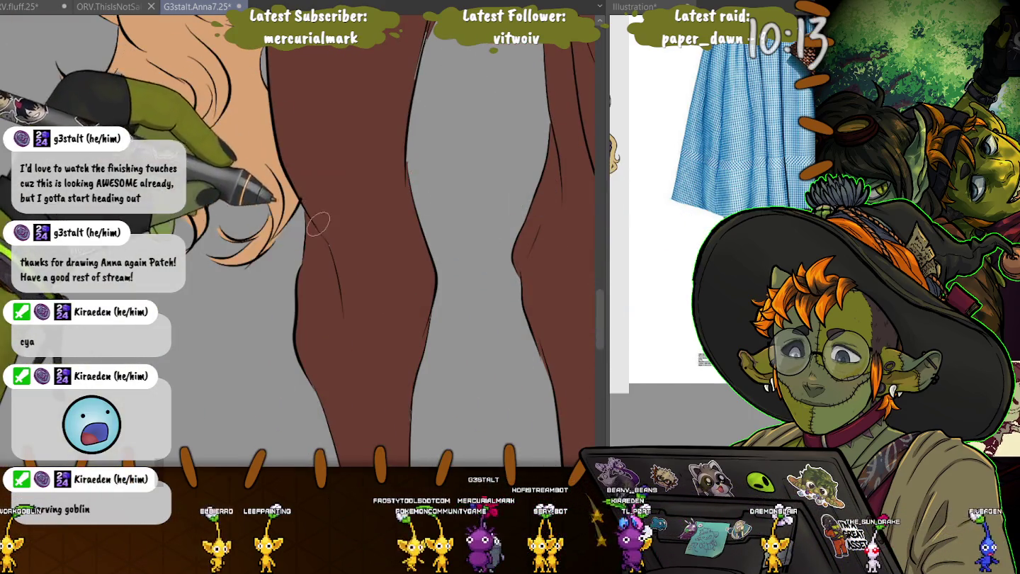
left_click_drag(351, 88, 360, 181)
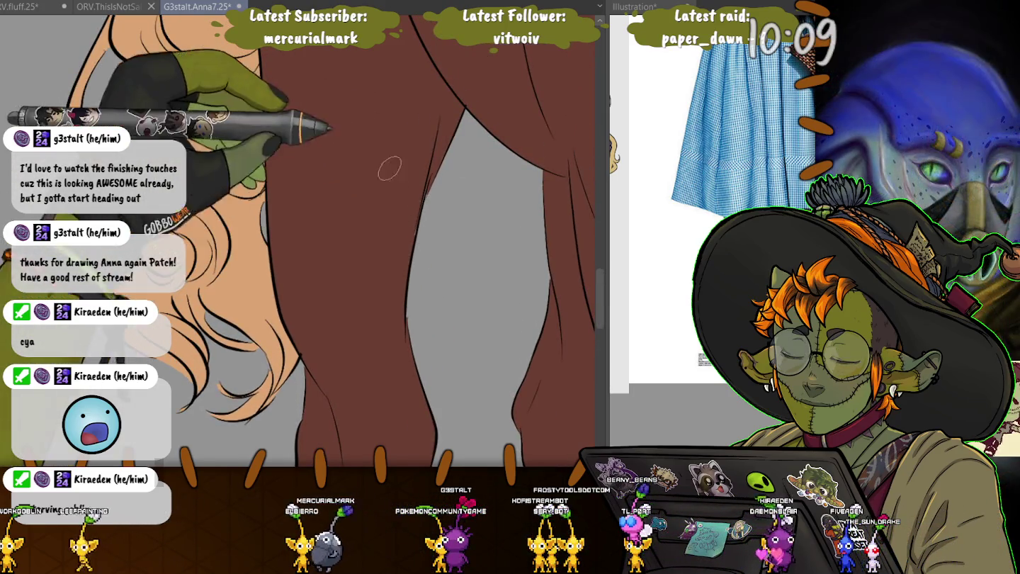
left_click_drag(371, 184, 290, 150)
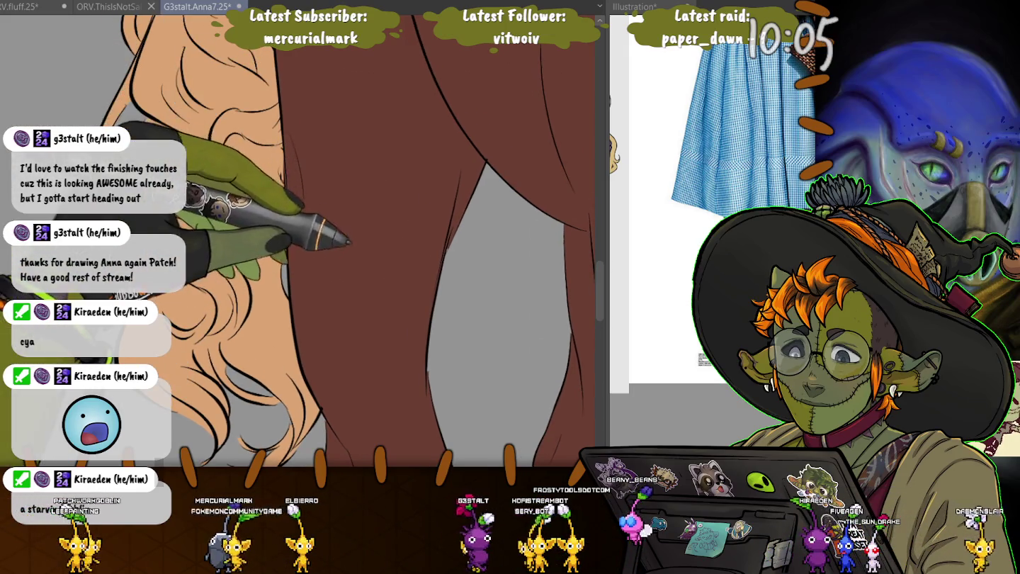
left_click_drag(350, 241, 197, 144)
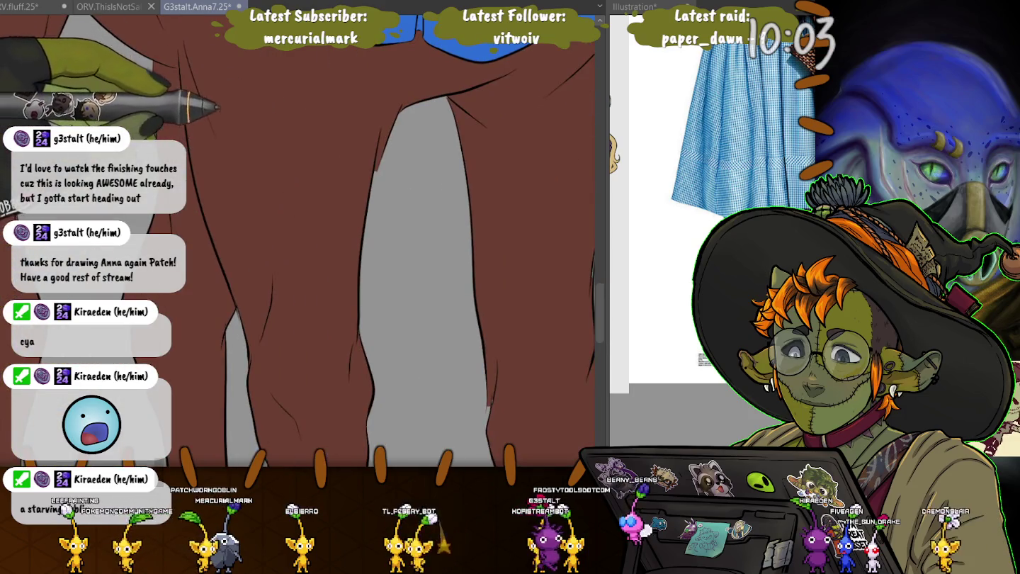
left_click_drag(397, 325, 402, 173)
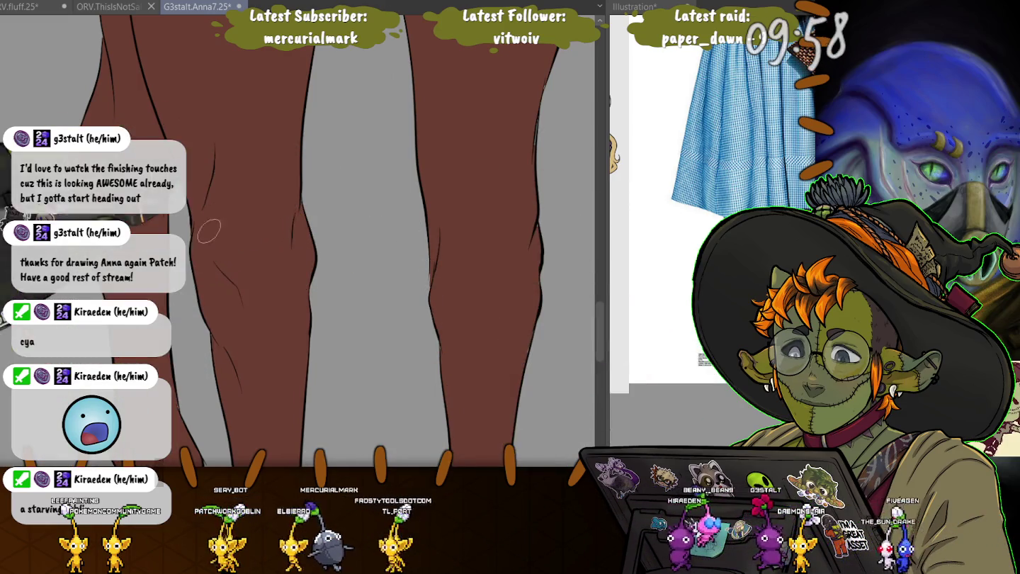
left_click_drag(427, 286, 397, 177)
left_click_drag(575, 380, 518, 236)
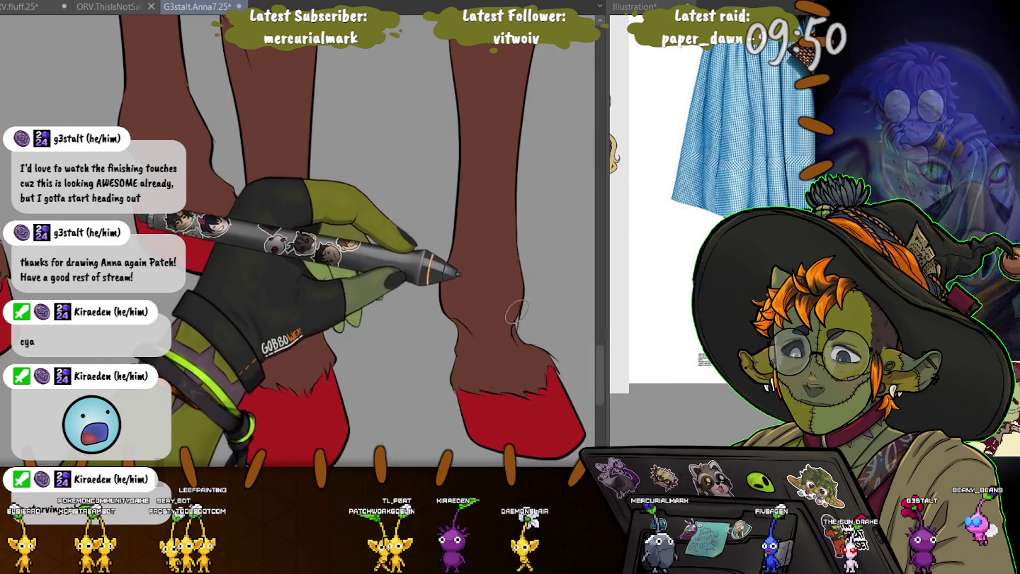
left_click_drag(272, 133, 431, 140)
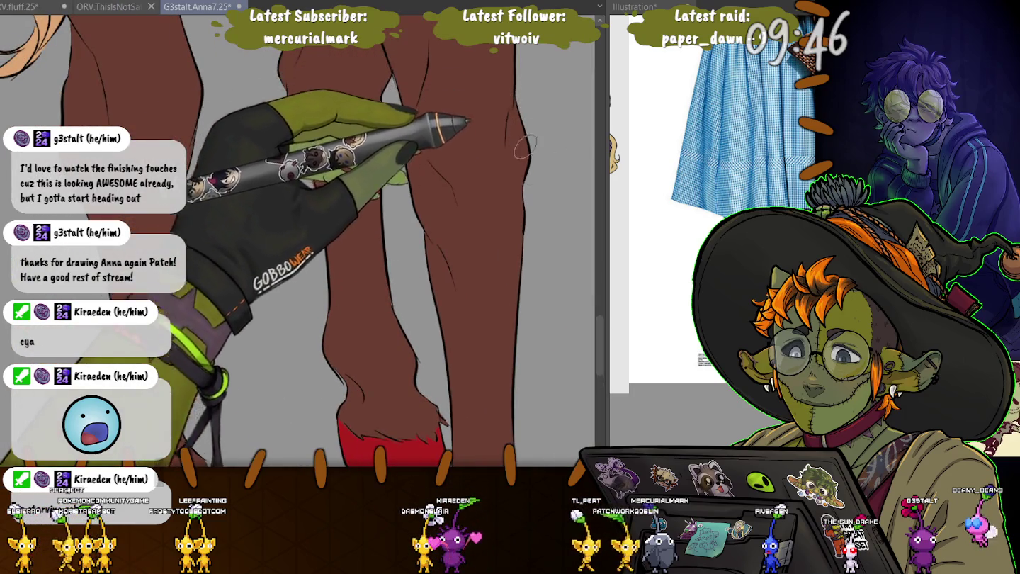
left_click_drag(226, 92, 273, 170)
mouse_move(372, 421)
left_mouse_down()
mouse_move(234, 343)
mouse_move(247, 117)
left_mouse_up()
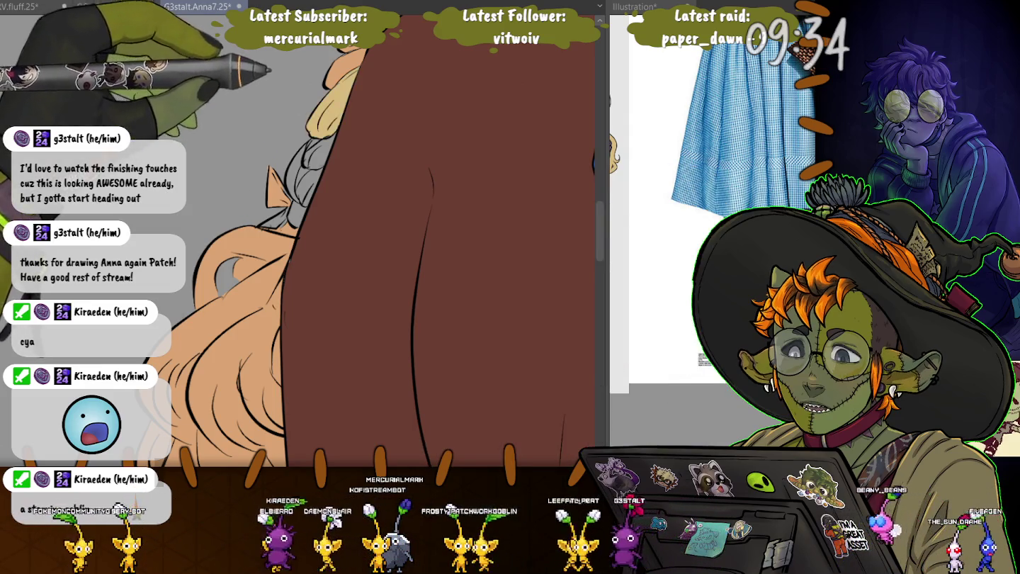
Fill the top of the braid blonde and turn the peach-tinted hair plain blonde.
left_click(336, 86)
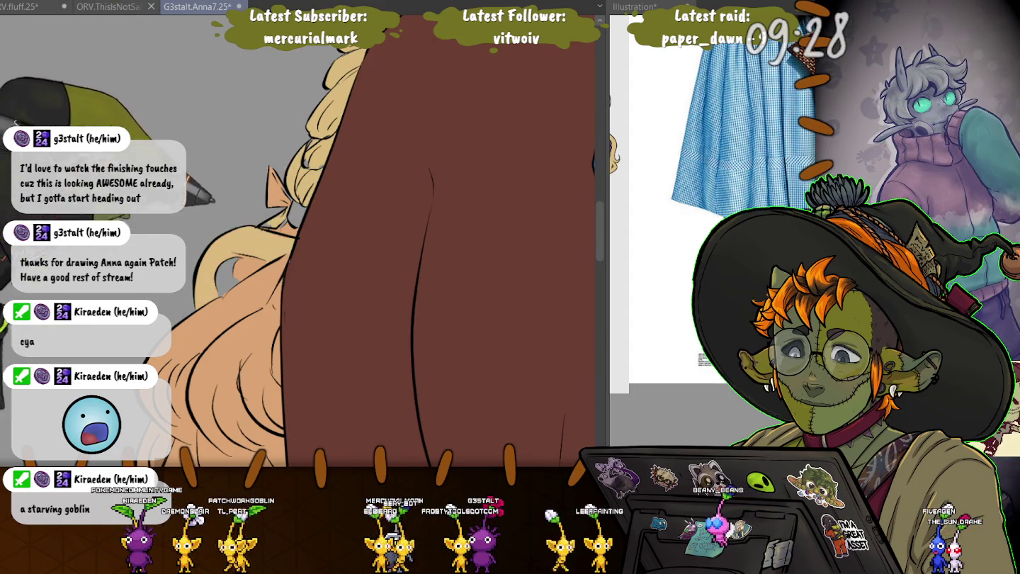
key("ctrl+d")
scroll(301, 240, "down", 2)
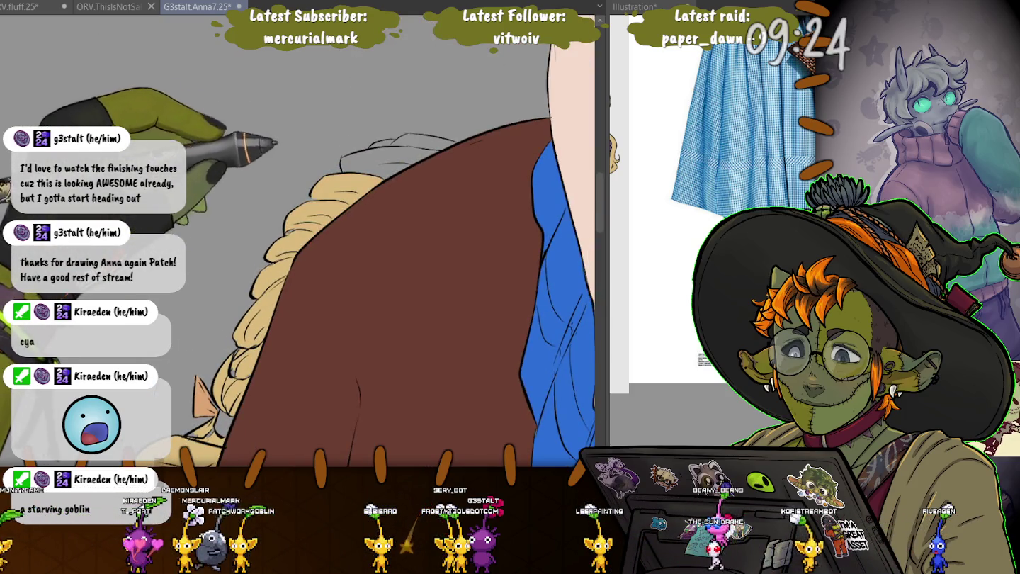
scroll(302, 240, "up", 2)
left_click_drag(190, 201, 206, 169)
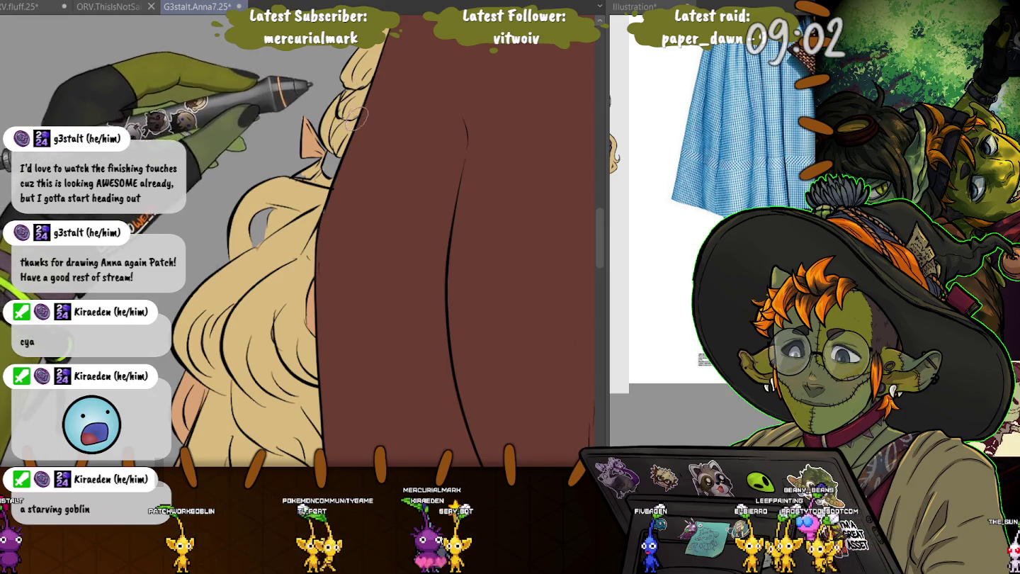
Rotate the canvas upright and pan down the hair to the tips, undoing one change.
left_click_drag(354, 112, 405, 164)
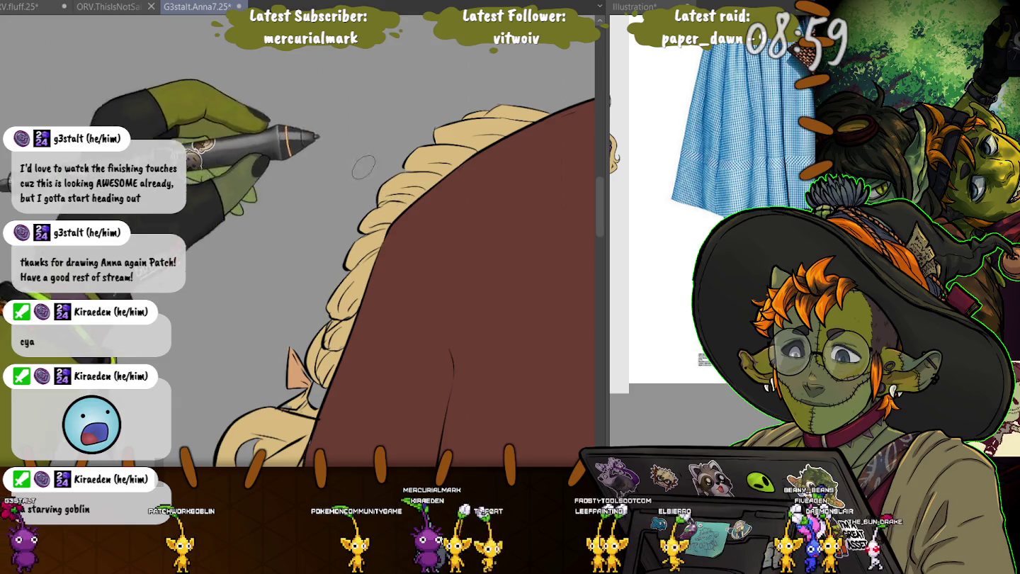
left_click_drag(286, 313, 240, 270)
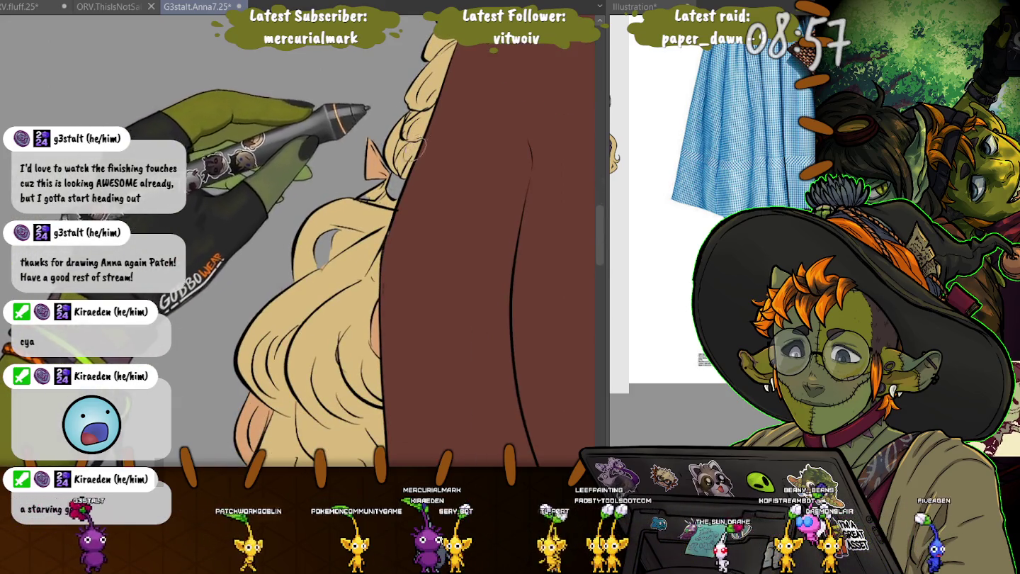
left_click_drag(319, 284, 283, 247)
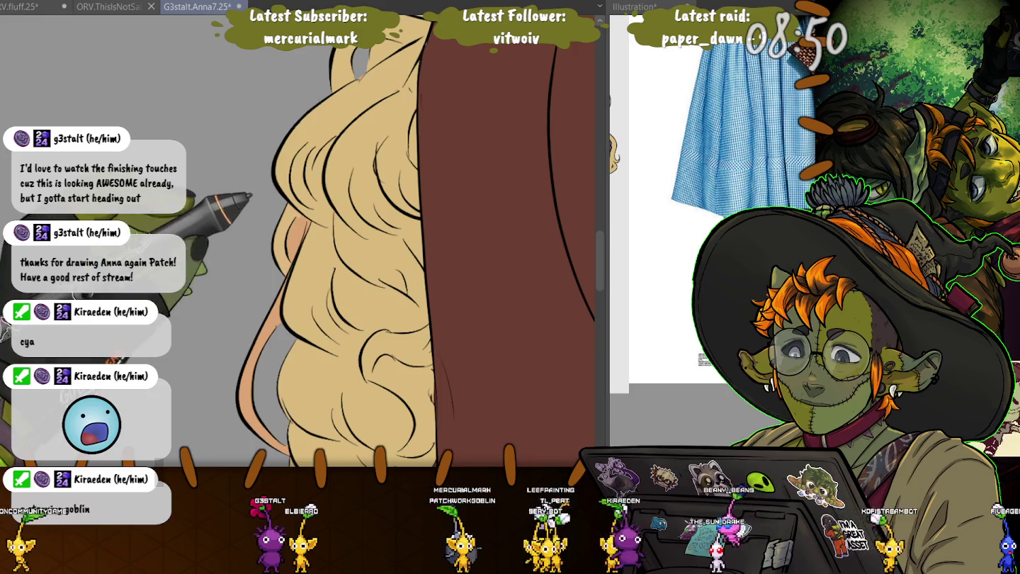
left_click_drag(354, 319, 354, 177)
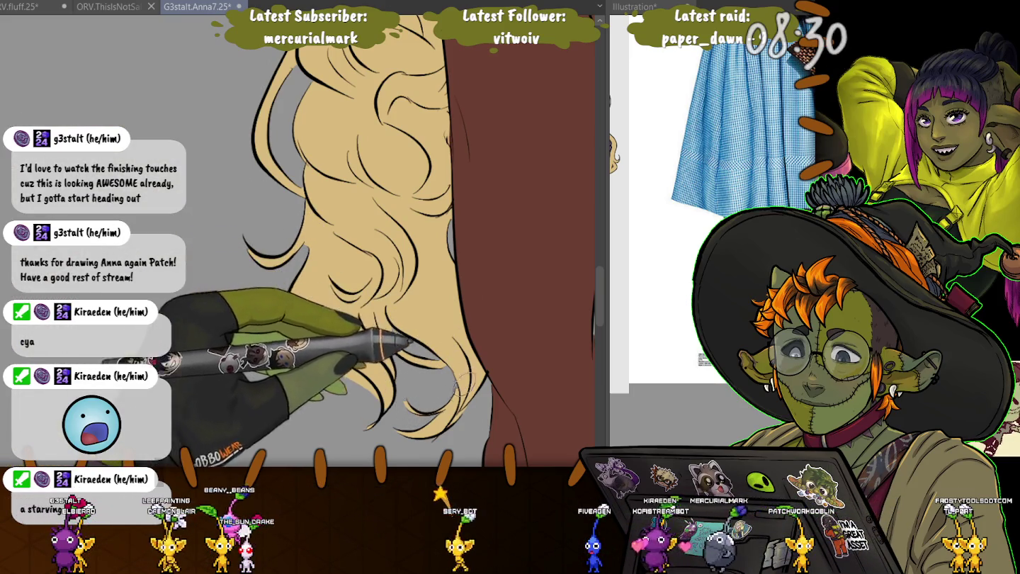
left_click_drag(301, 233, 366, 303)
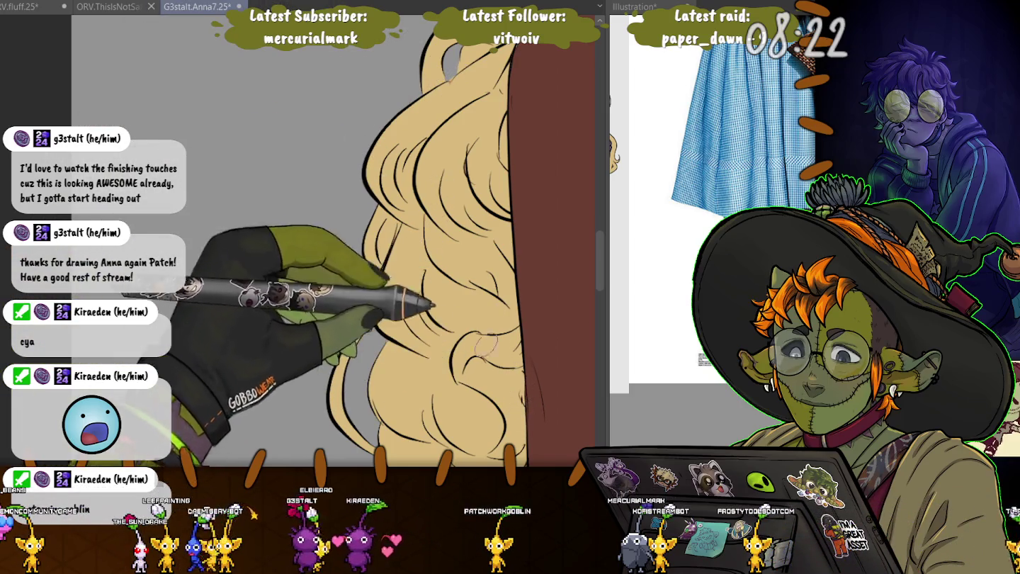
key("ctrl+z")
scroll(461, 255, "down", 3)
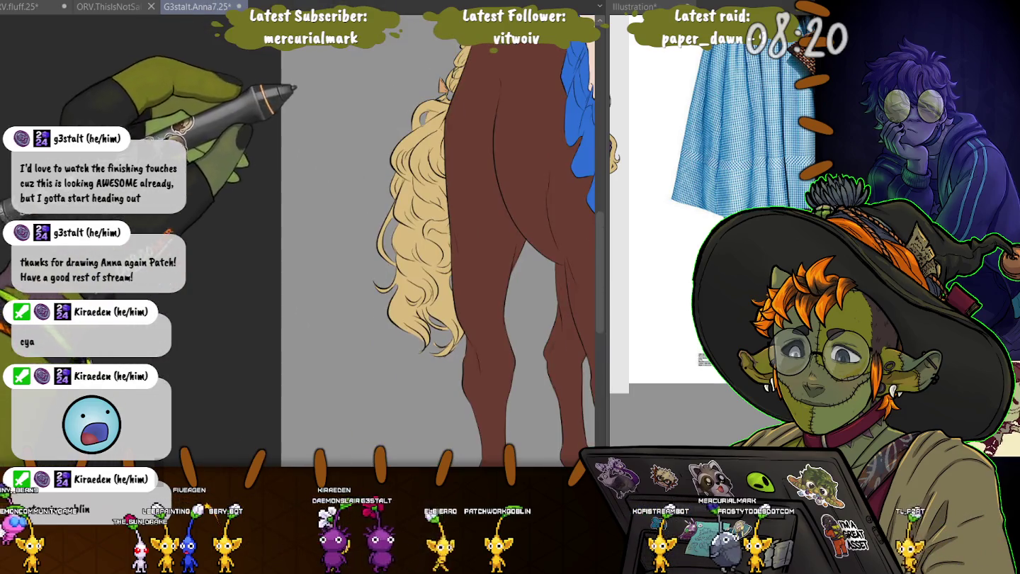
scroll(461, 255, "up", 3)
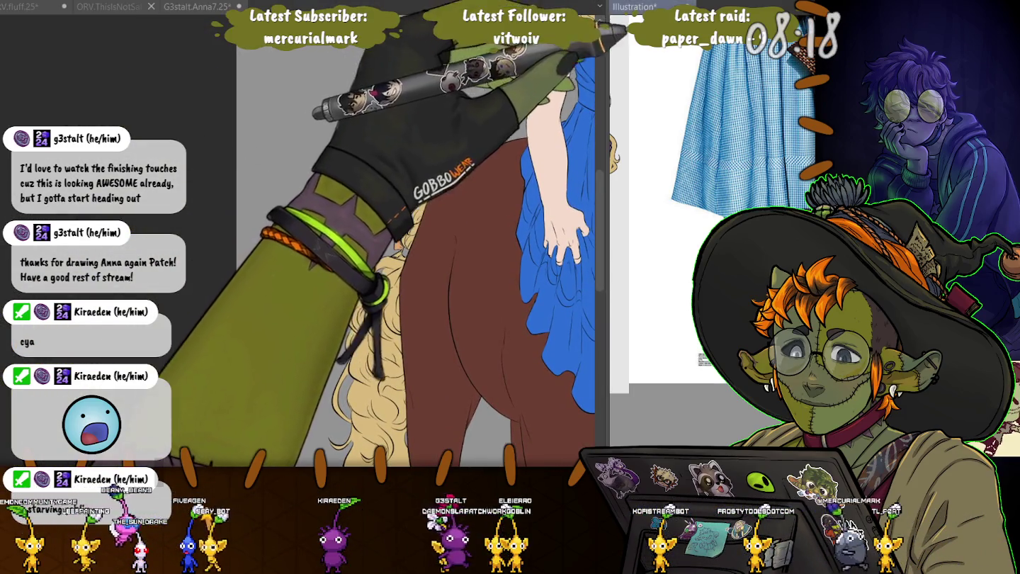
scroll(711, 213, "up", 5)
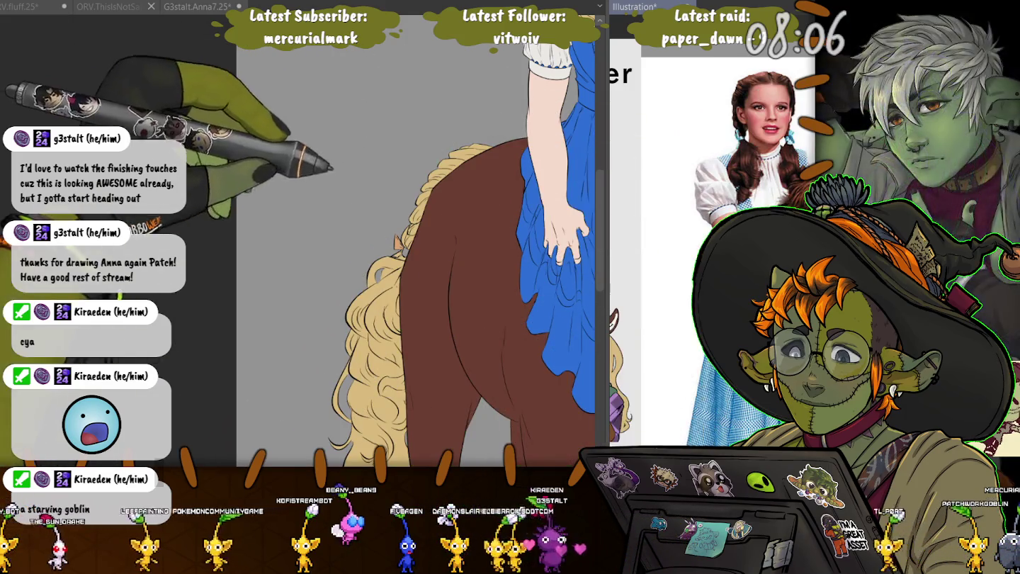
scroll(418, 240, "up", 2)
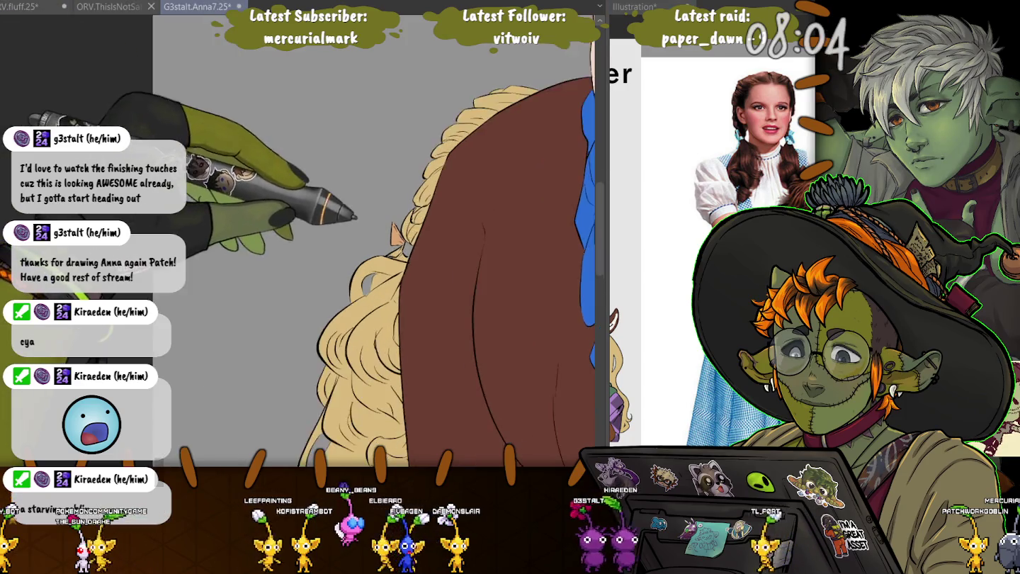
scroll(417, 240, "up", 2)
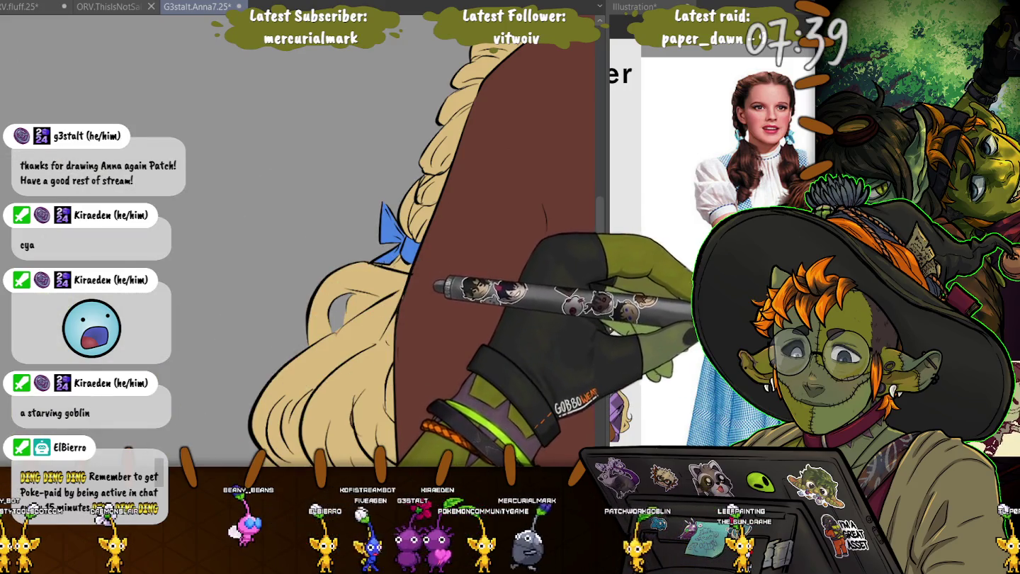
Paint a blue ribbon below the front braid knot beside her face.
left_click_drag(370, 267, 259, 370)
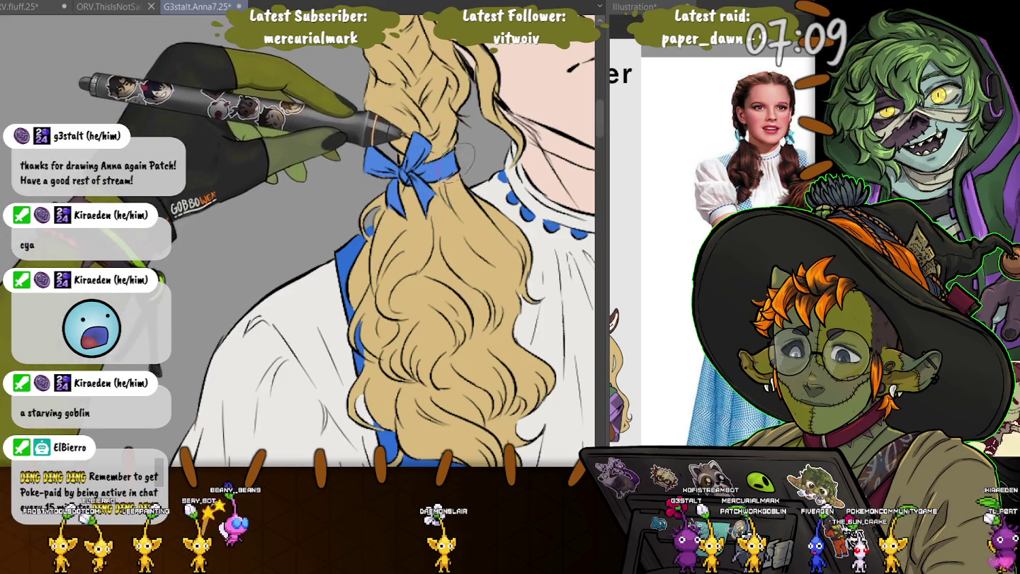
left_click_drag(446, 120, 400, 153)
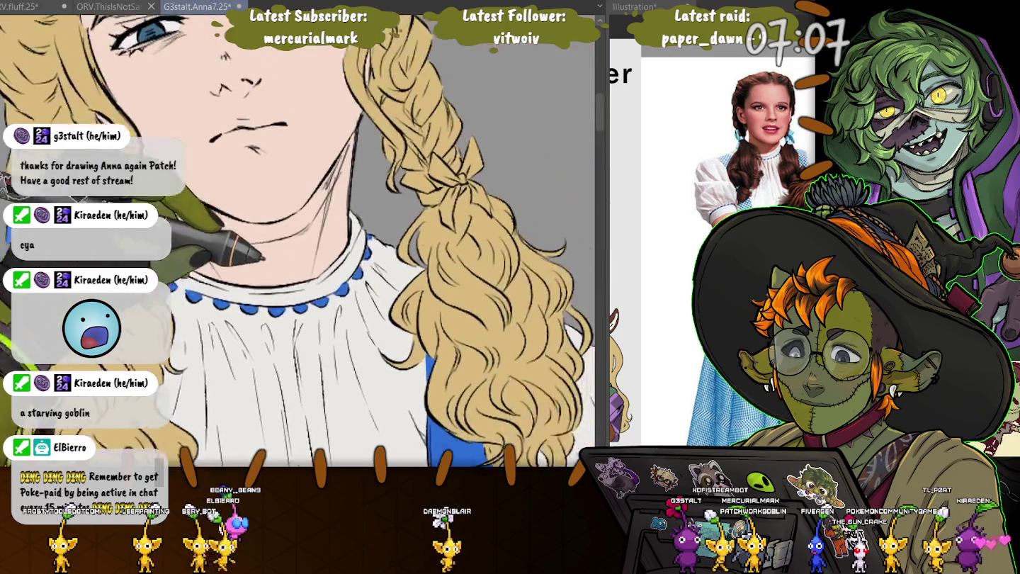
left_click_drag(399, 212, 424, 210)
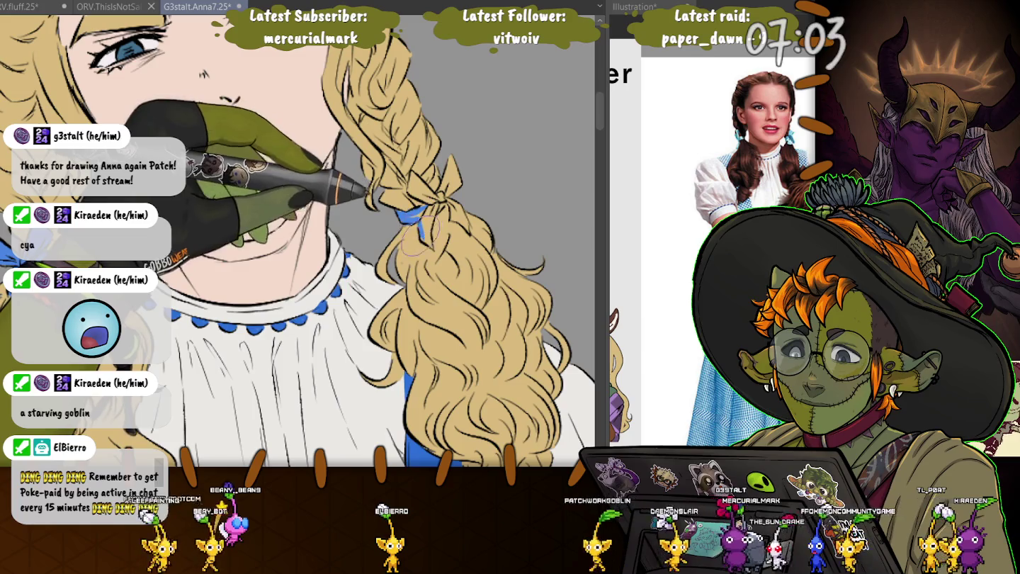
left_click_drag(424, 212, 431, 243)
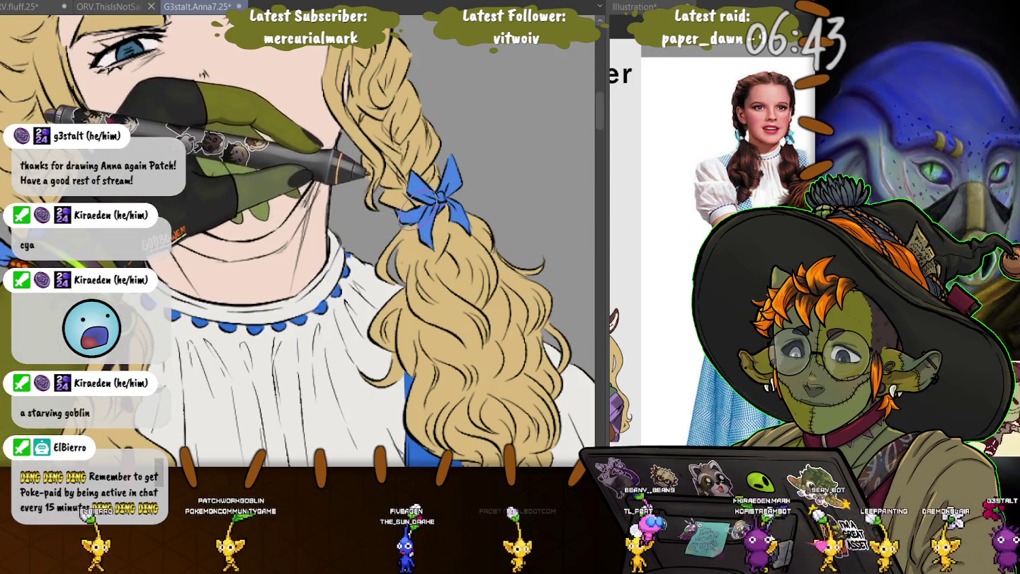
scroll(298, 240, "down", 2)
Zoom in on the hooves and select the whole canvas with Ctrl+A.
scroll(298, 241, "down", 2)
scroll(297, 241, "down", 1)
scroll(297, 241, "down", 2)
scroll(297, 240, "down", 1)
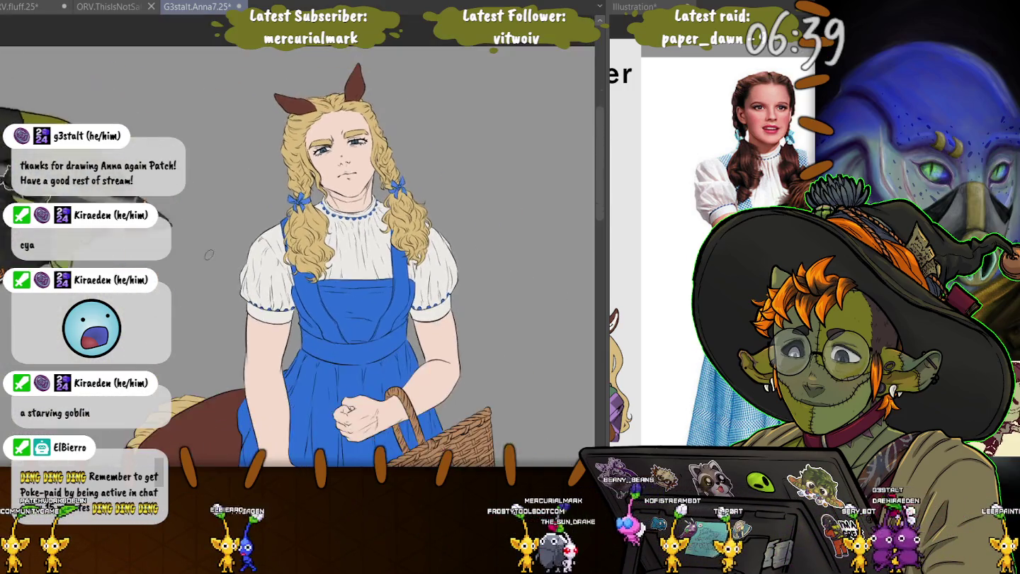
scroll(297, 241, "down", 1)
scroll(297, 241, "down", 2)
scroll(298, 240, "down", 2)
scroll(297, 241, "down", 2)
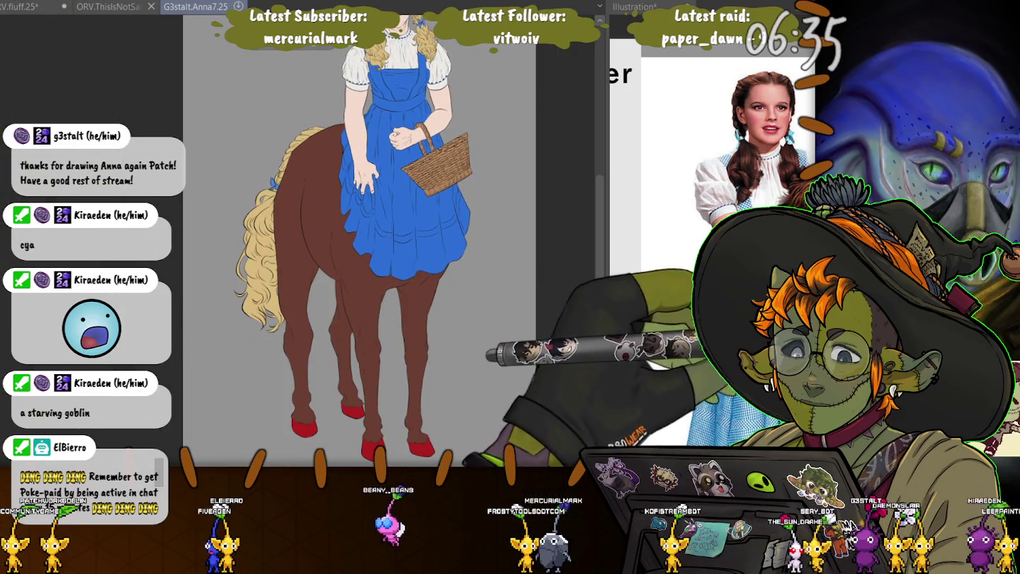
key("ctrl+a")
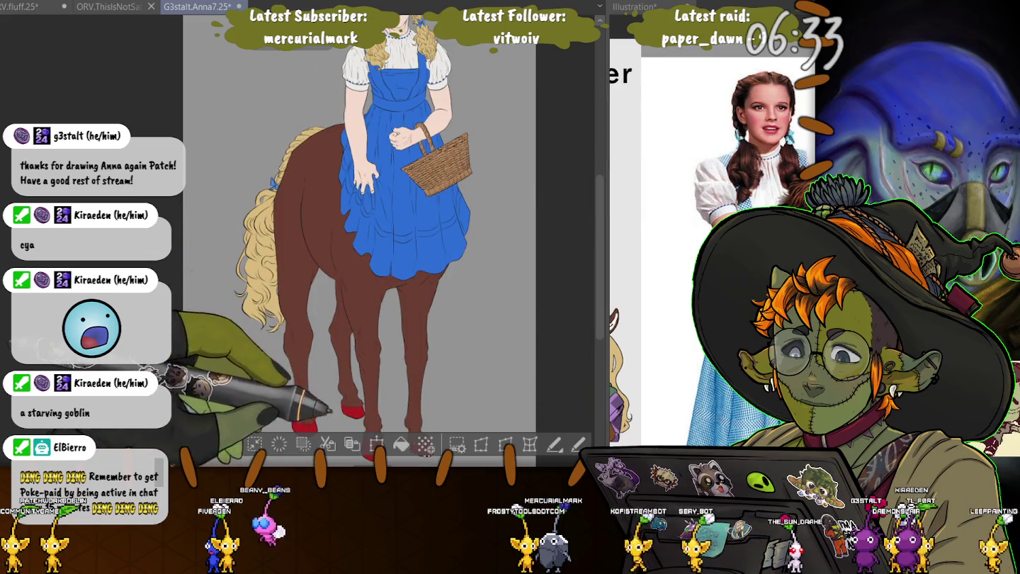
scroll(354, 233, "down", 5)
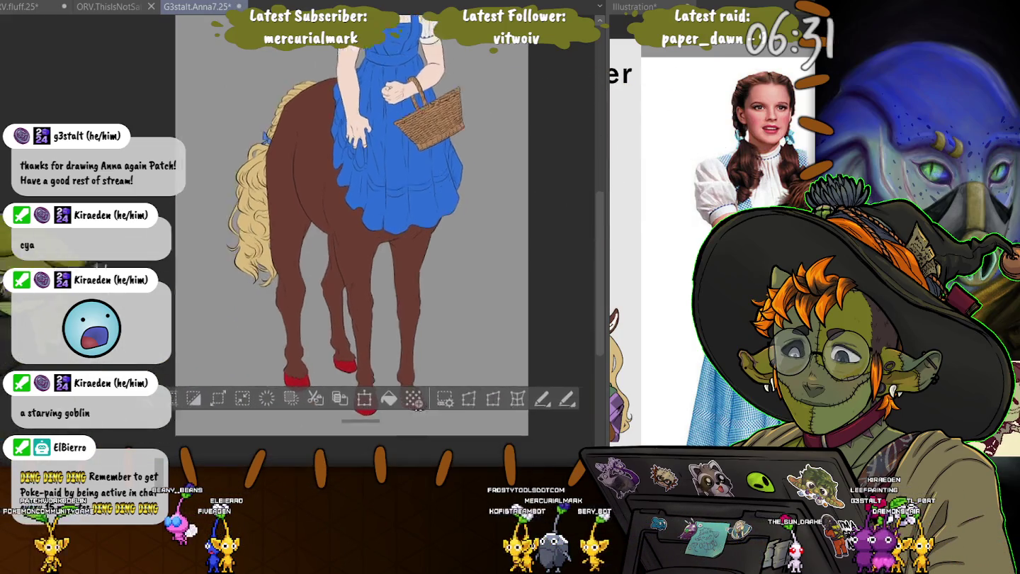
scroll(341, 213, "up", 2)
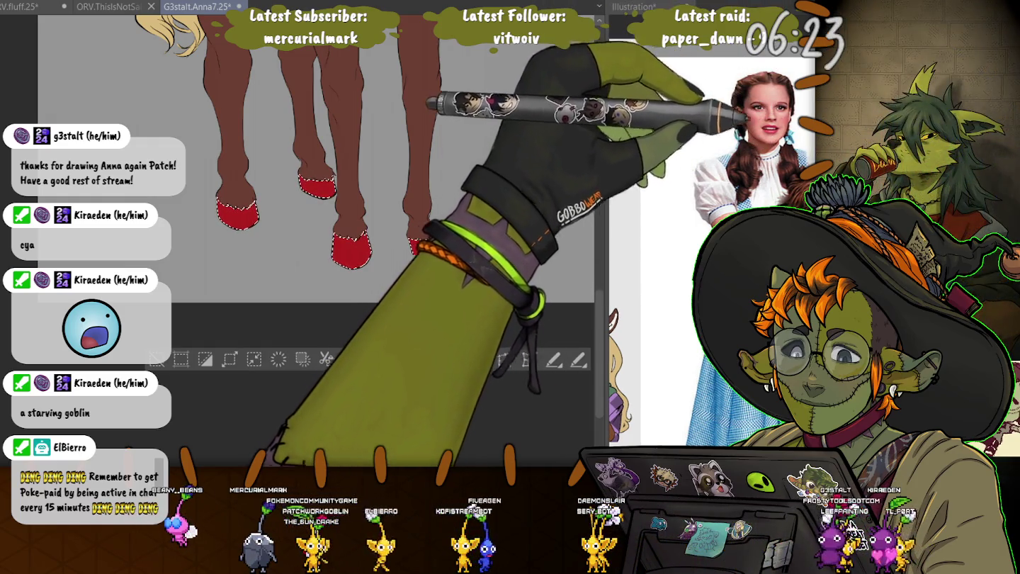
Restore the palettes and choose a different brush sub tool.
key("Tab")
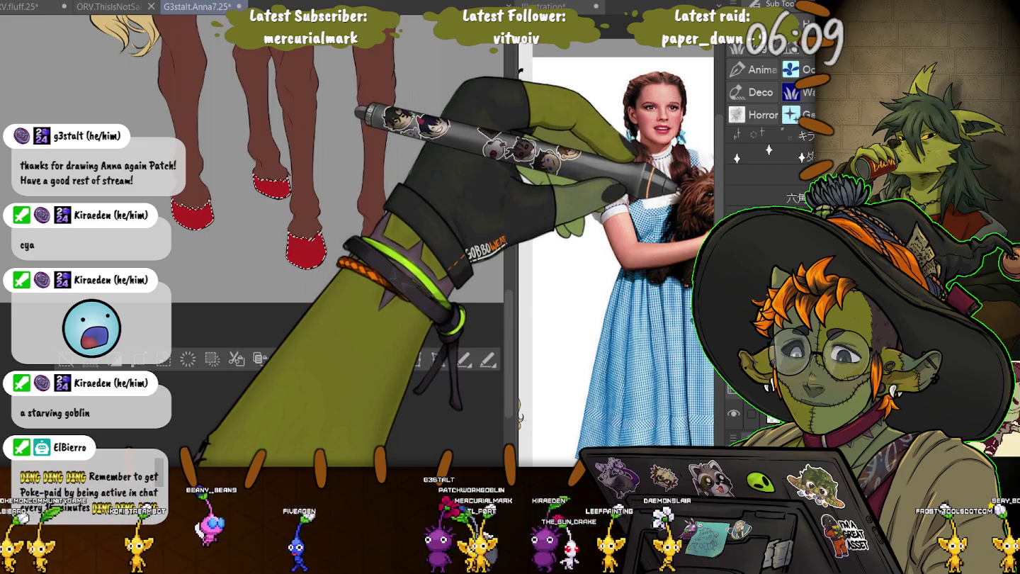
left_click(768, 151)
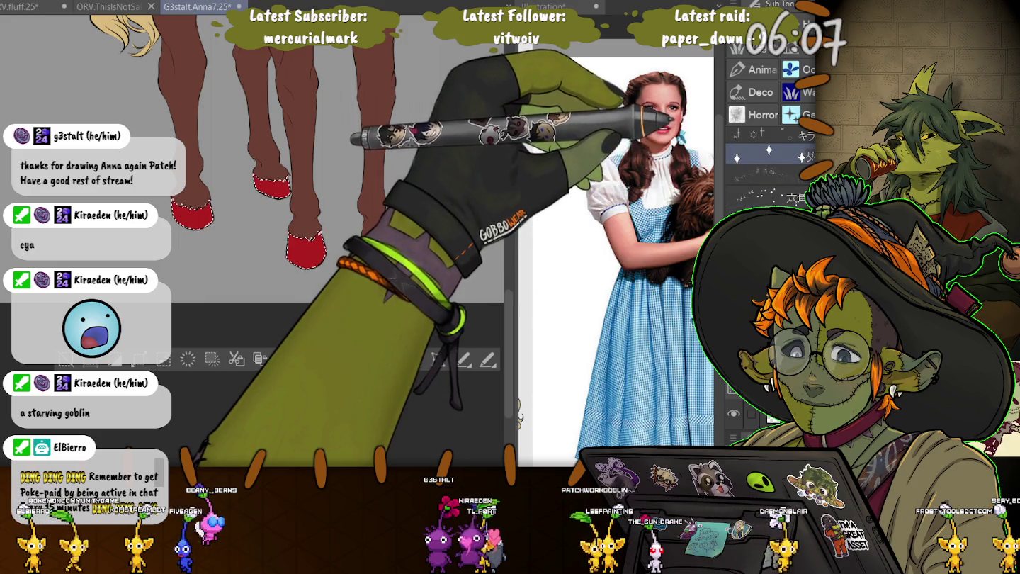
left_click(765, 209)
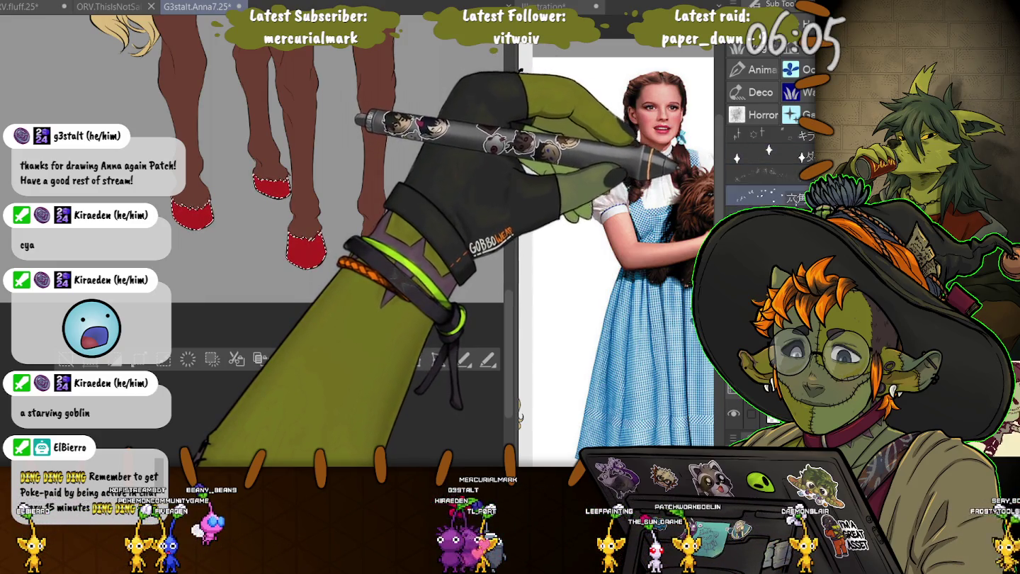
left_click(765, 173)
scroll(317, 289, "up", 2)
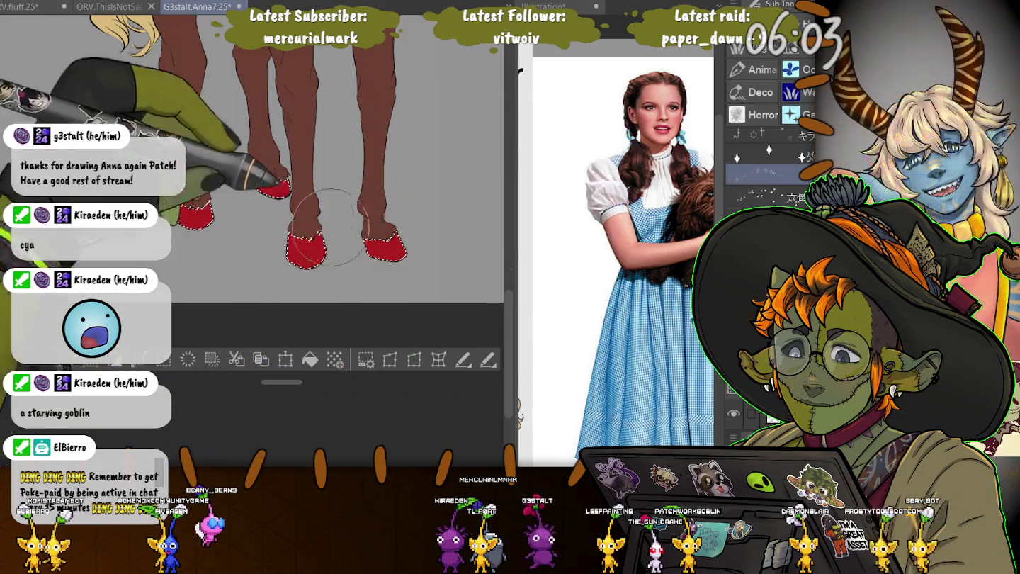
scroll(316, 290, "up", 2)
scroll(317, 289, "up", 1)
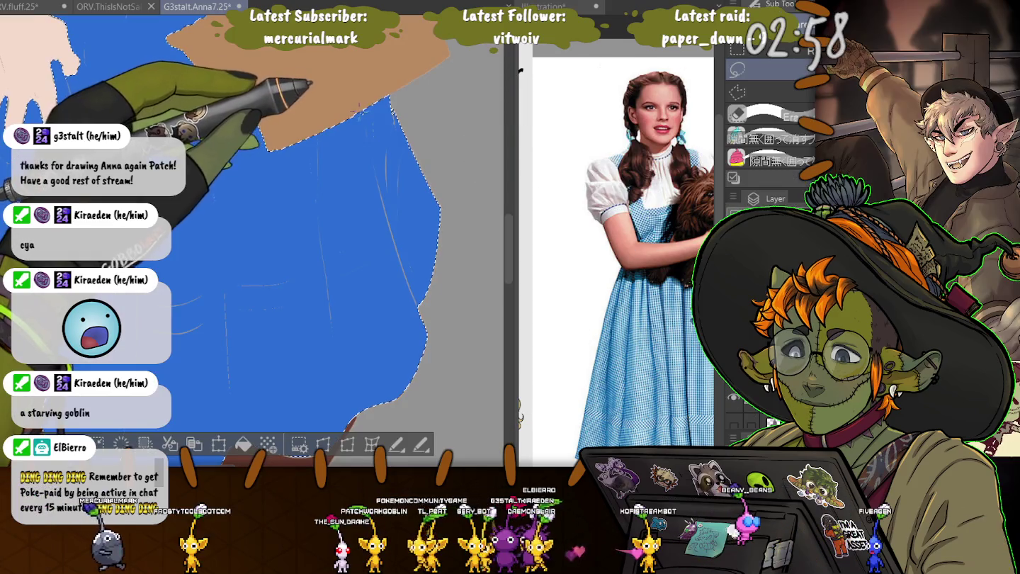
Deselect the pinafore, show the line art over the blue dress, and zoom out.
left_click_drag(255, 284, 303, 177)
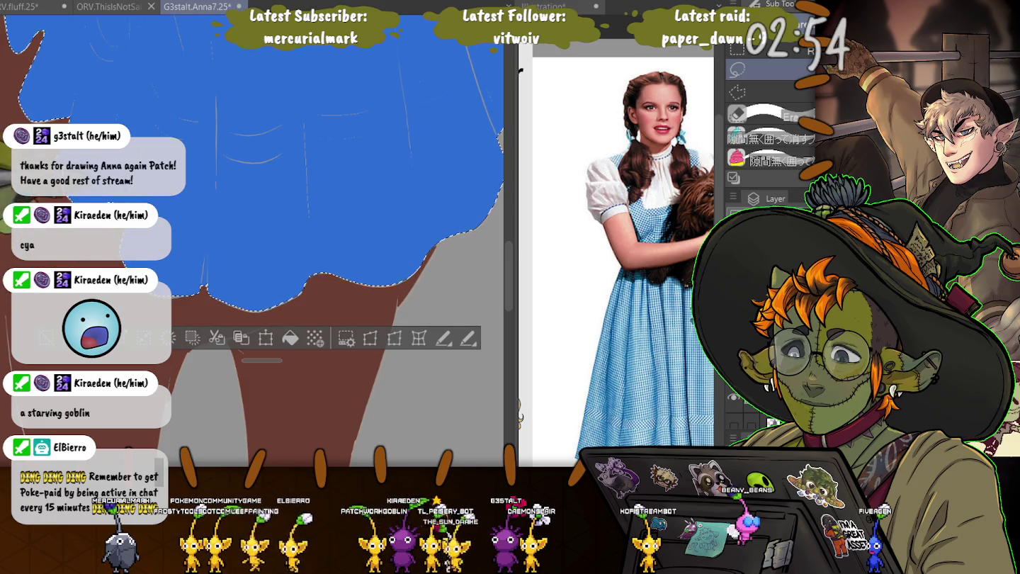
left_click_drag(213, 212, 230, 316)
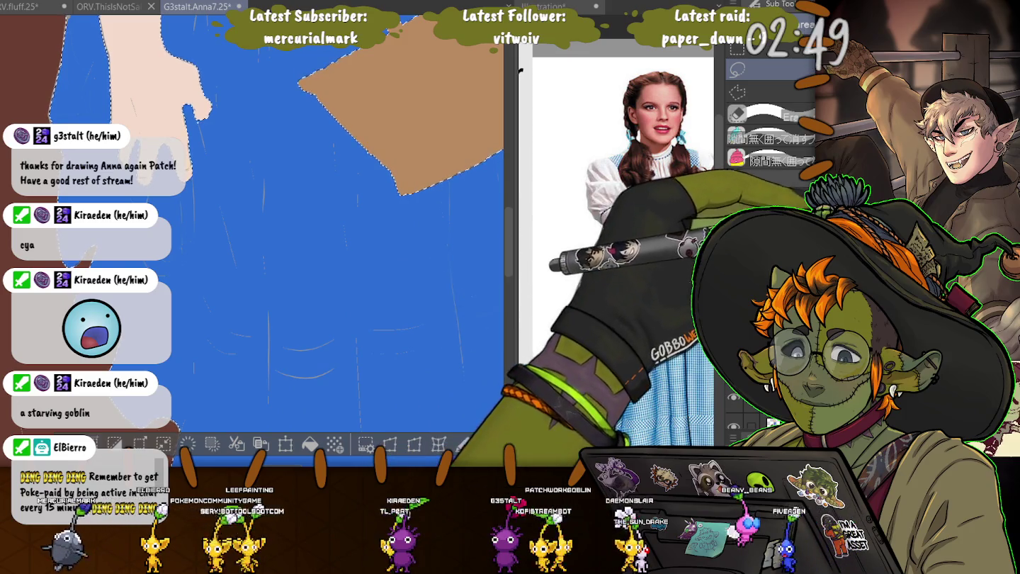
key("ctrl+d")
left_click_drag(344, 382, 405, 290)
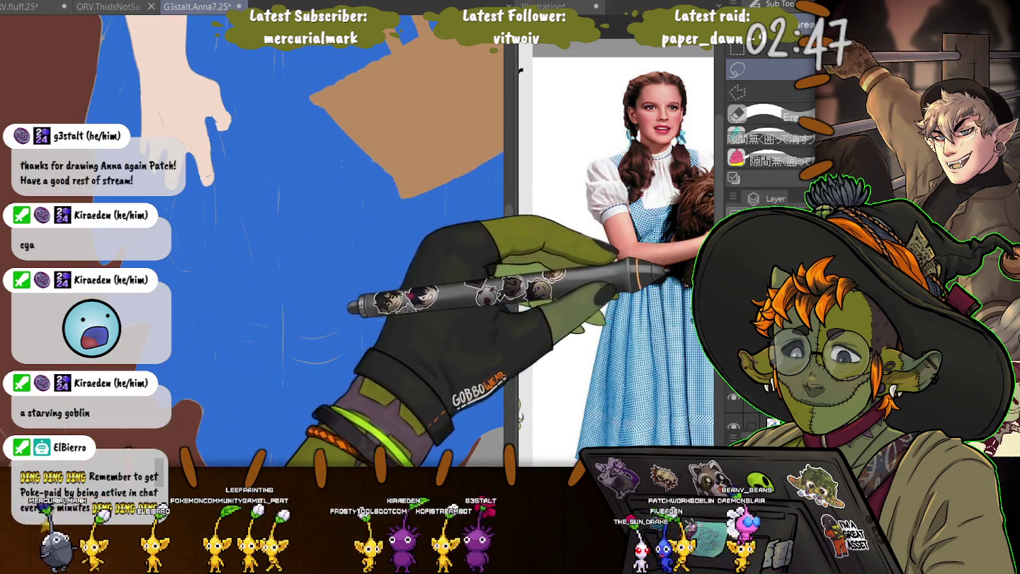
scroll(406, 289, "down", 2)
scroll(404, 290, "down", 2)
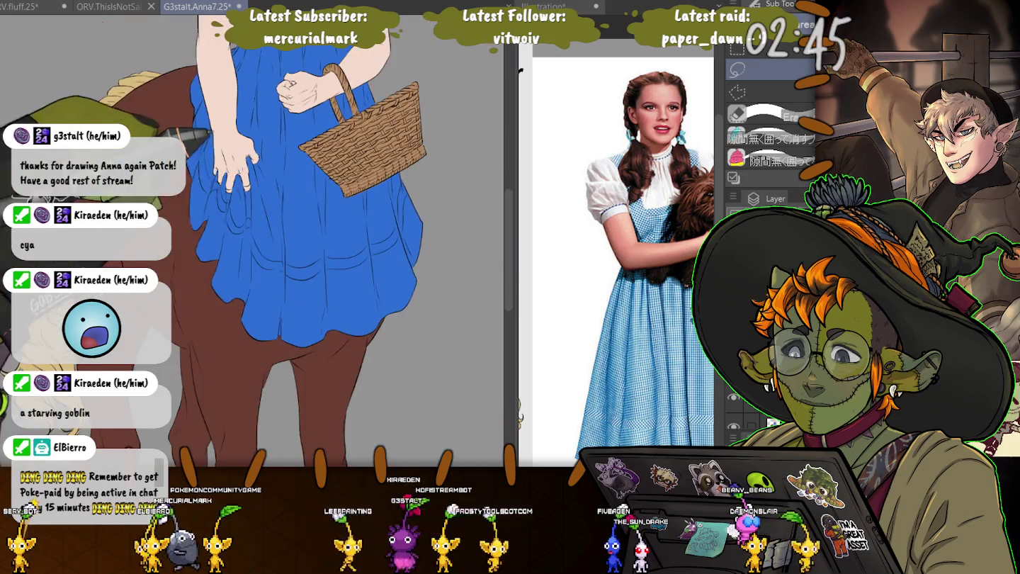
scroll(404, 289, "down", 2)
scroll(405, 290, "down", 1)
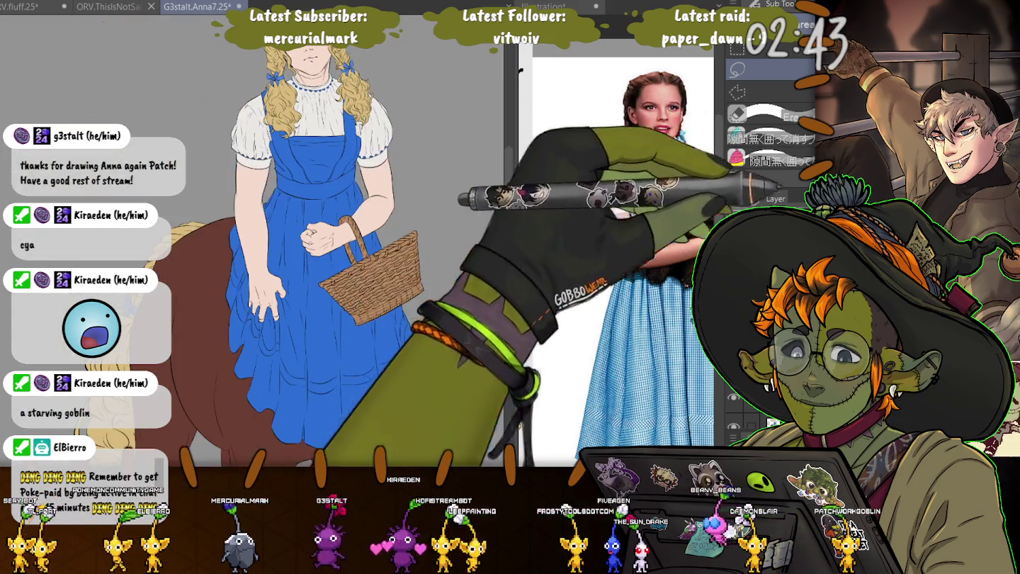
key("Tab")
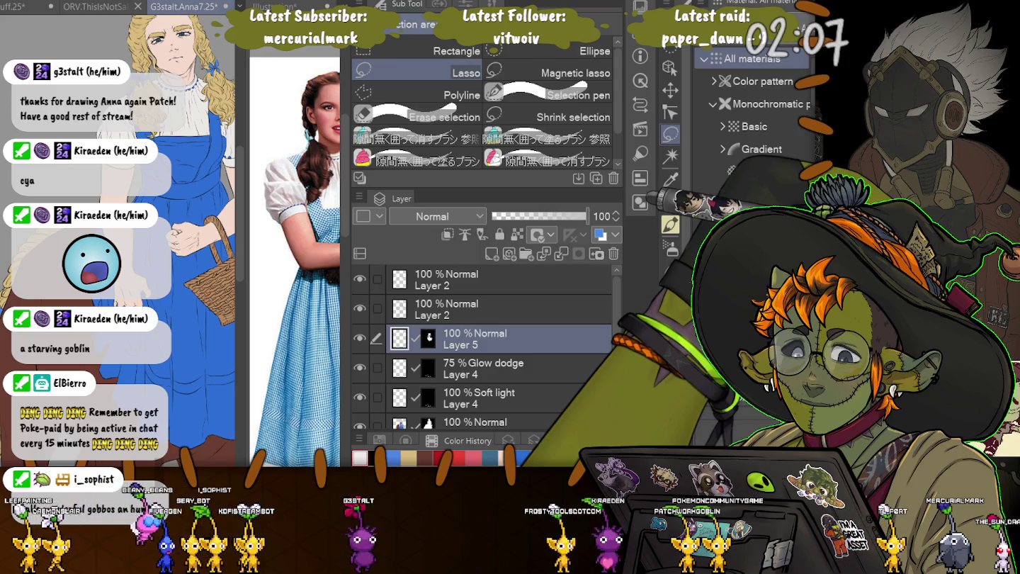
Widen the canvas, switch to the reference photo, and zoom into the gingham folds.
left_click_drag(347, 233, 473, 234)
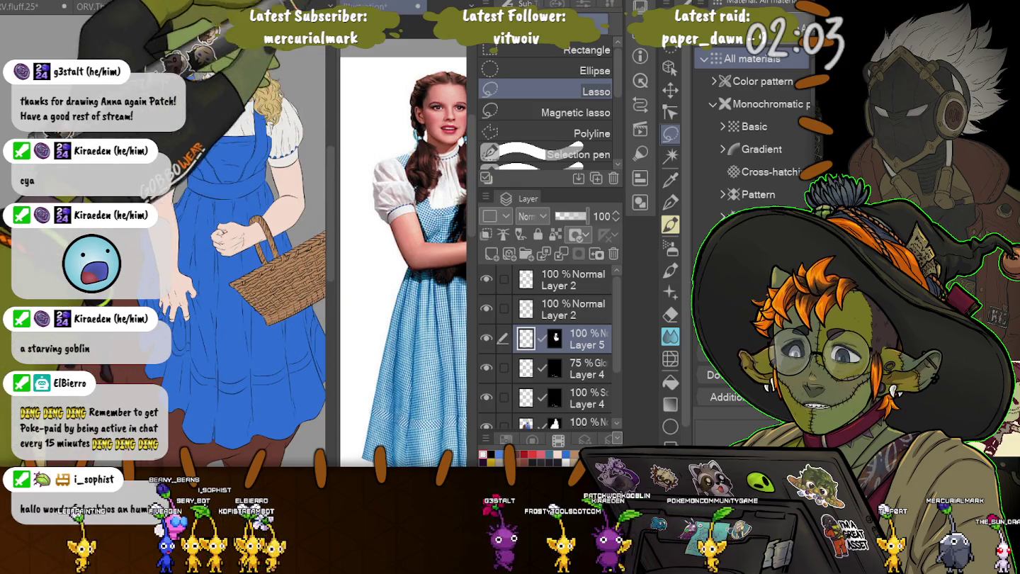
left_click(405, 305)
scroll(404, 304, "up", 3)
scroll(404, 305, "up", 3)
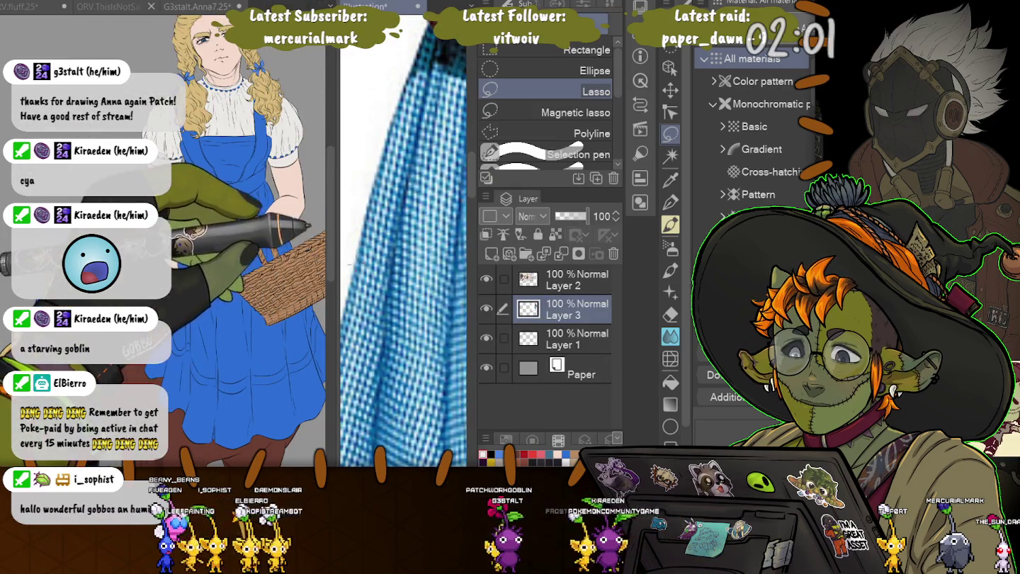
scroll(388, 343, "up", 3)
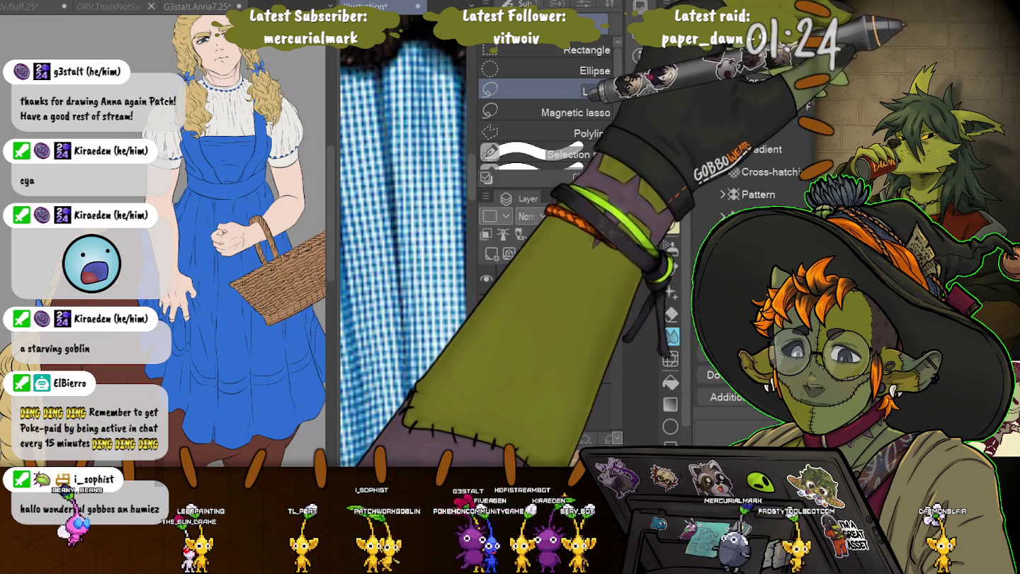
Switch to the Operation tool (O) to place a gingham pattern material.
key("o")
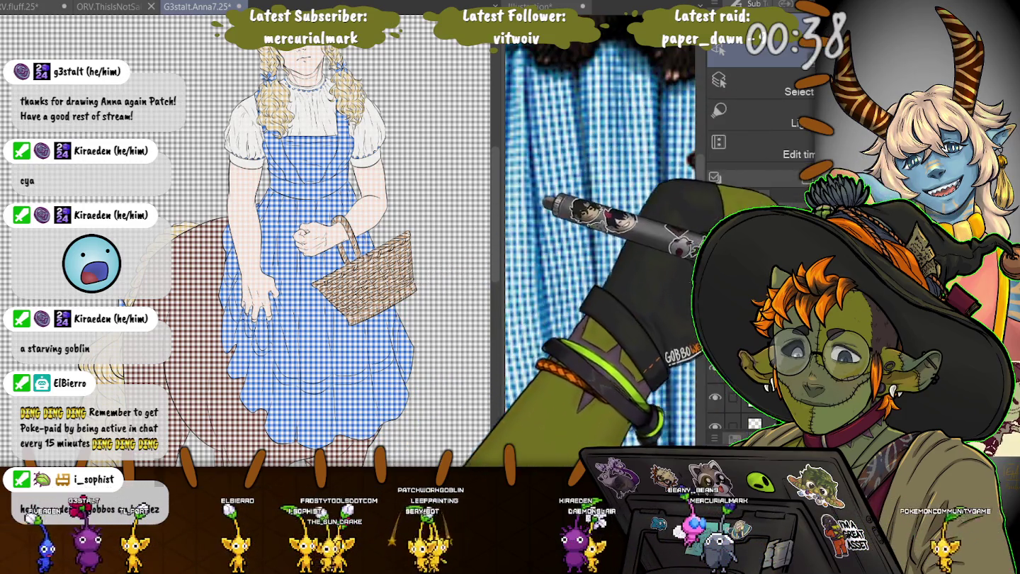
Zoom into the apron, sketch a rough circle near the waist, then undo it.
scroll(248, 241, "up", 2)
scroll(248, 241, "up", 2)
scroll(248, 241, "up", 1)
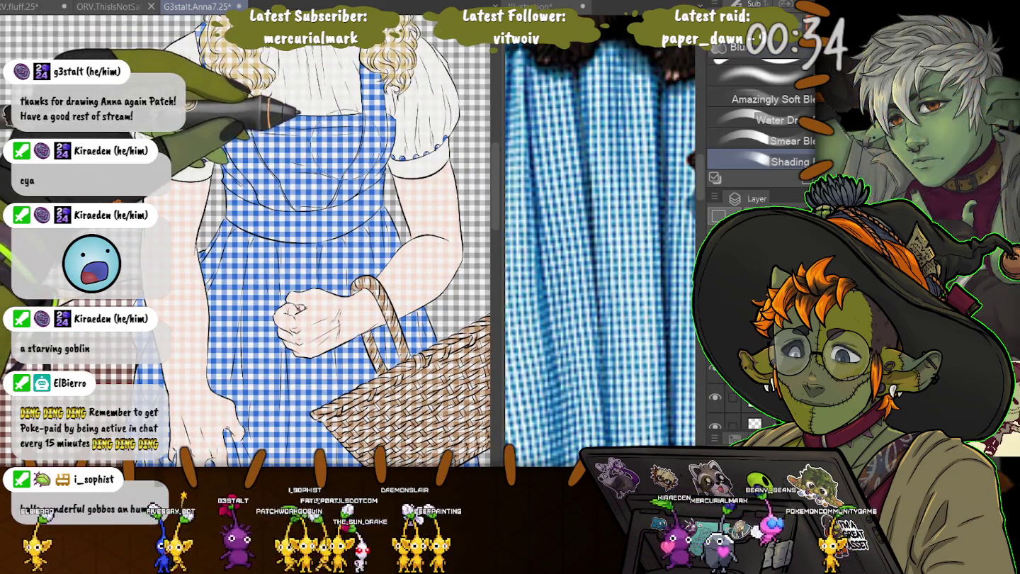
left_click_drag(332, 128, 301, 177)
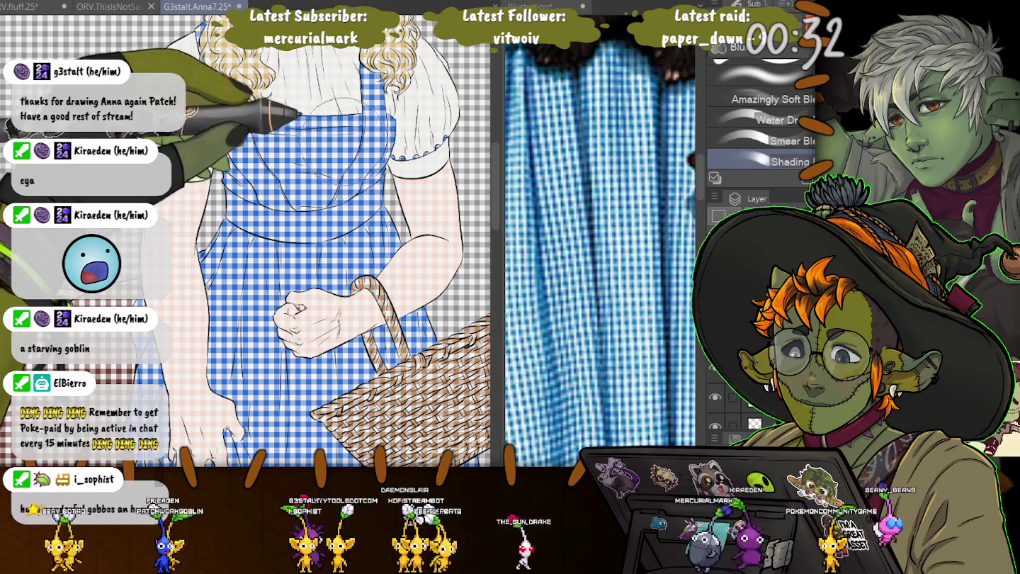
key("ctrl+z")
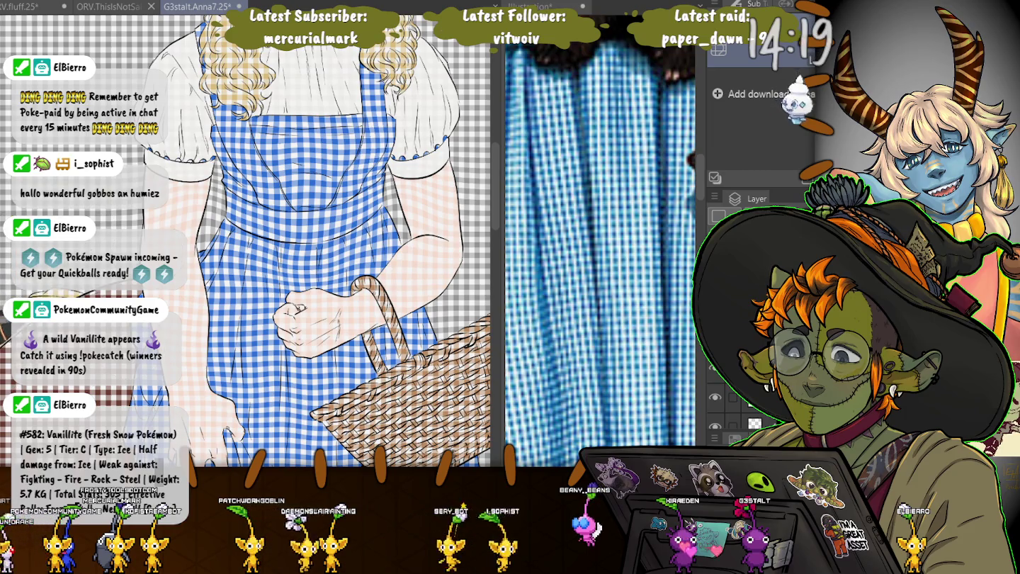
Pan down to the lower skirt and draw a pen line along its lower-left edge.
left_click_drag(131, 321, 246, 187)
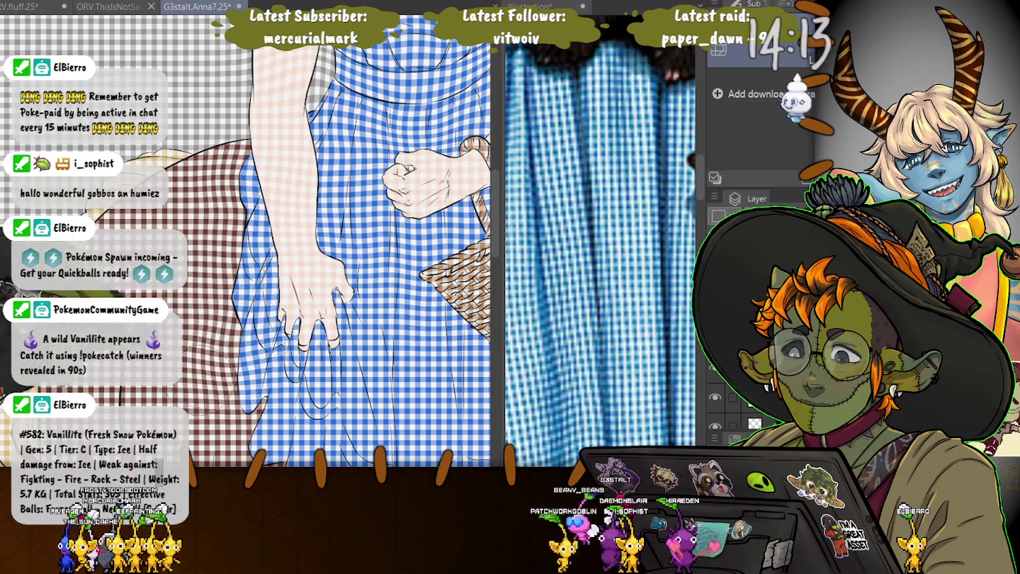
left_click_drag(332, 305, 312, 194)
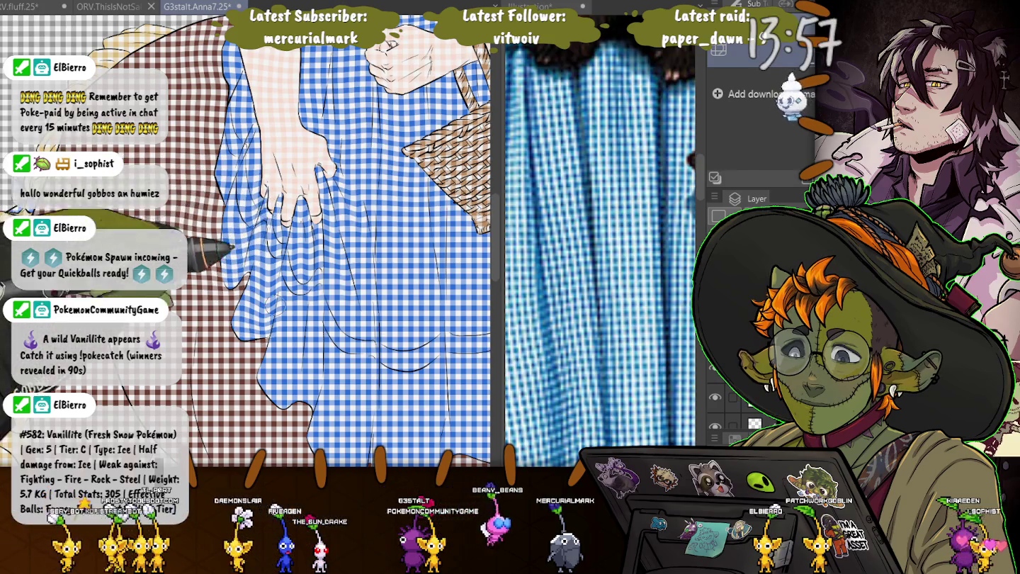
left_click_drag(311, 320, 263, 394)
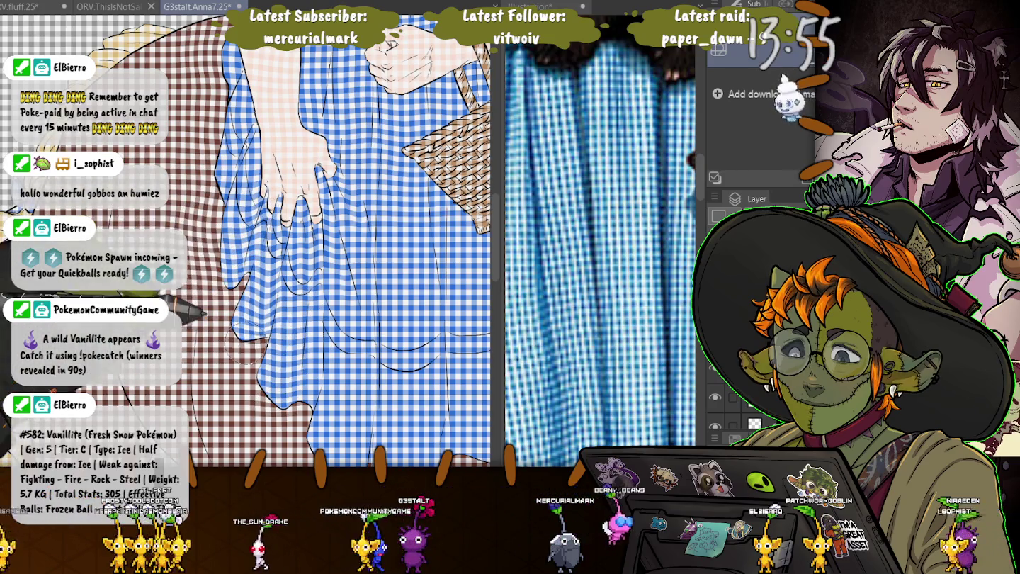